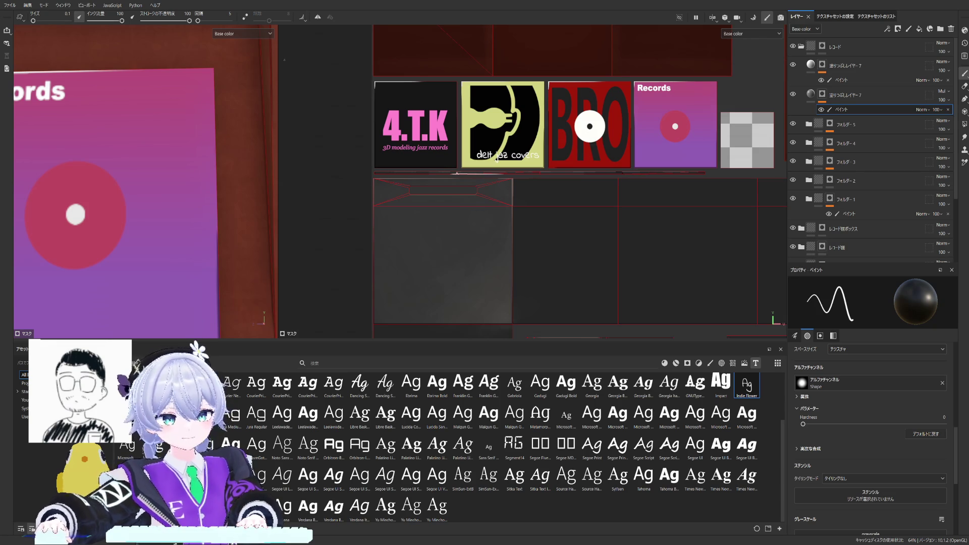
pyautogui.scroll(-2, 507, 212)
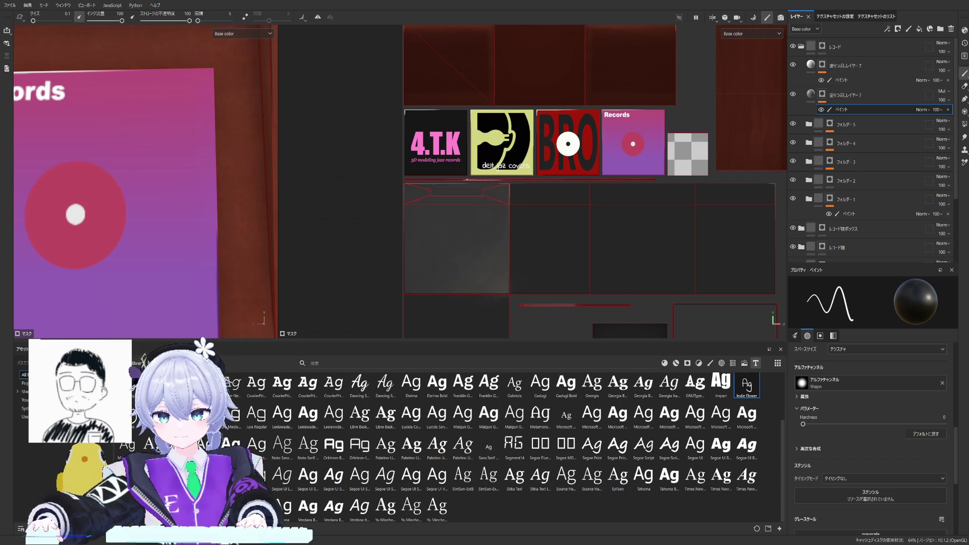
pyautogui.scroll(-4, 530, 189)
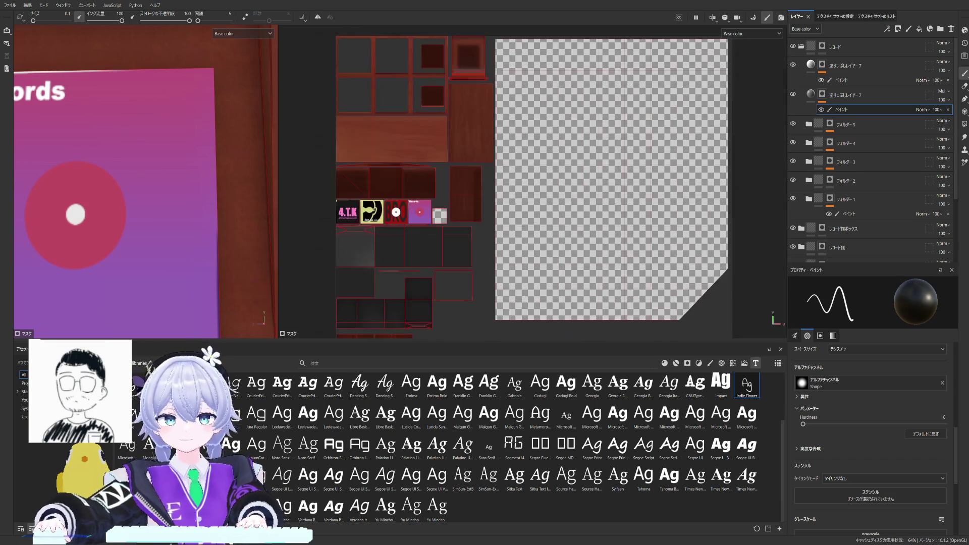
pyautogui.scroll(3, 530, 189)
# Review the existing fill layers and the upper fill layer's mask paint.
pyautogui.moveTo(493, 189)
pyautogui.mouseDown(button='middle')
pyautogui.moveTo(529, 217)
pyautogui.moveTo(458, 215)
pyautogui.mouseUp(button='middle')
pyautogui.scroll(3, 530, 190)
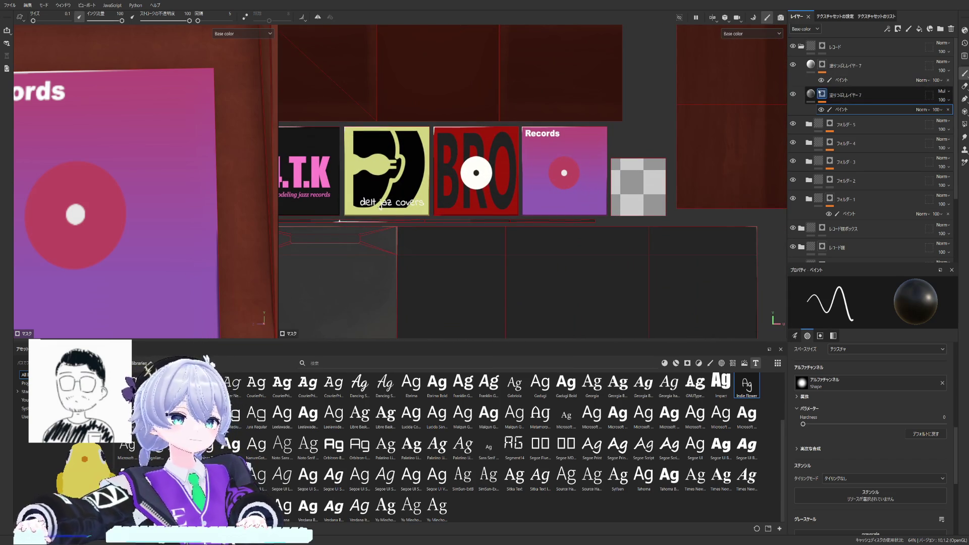
pyautogui.click(840, 95)
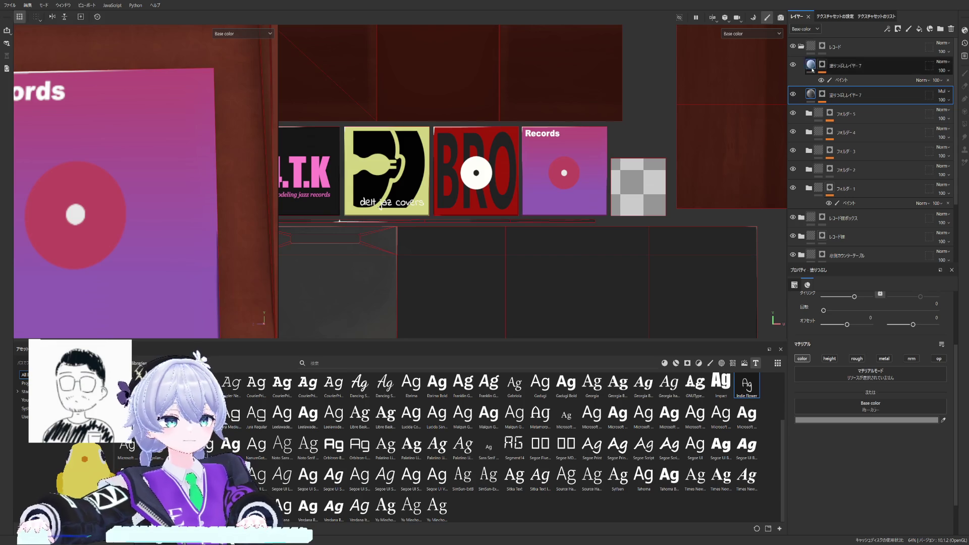
pyautogui.click(823, 66)
pyautogui.click(841, 79)
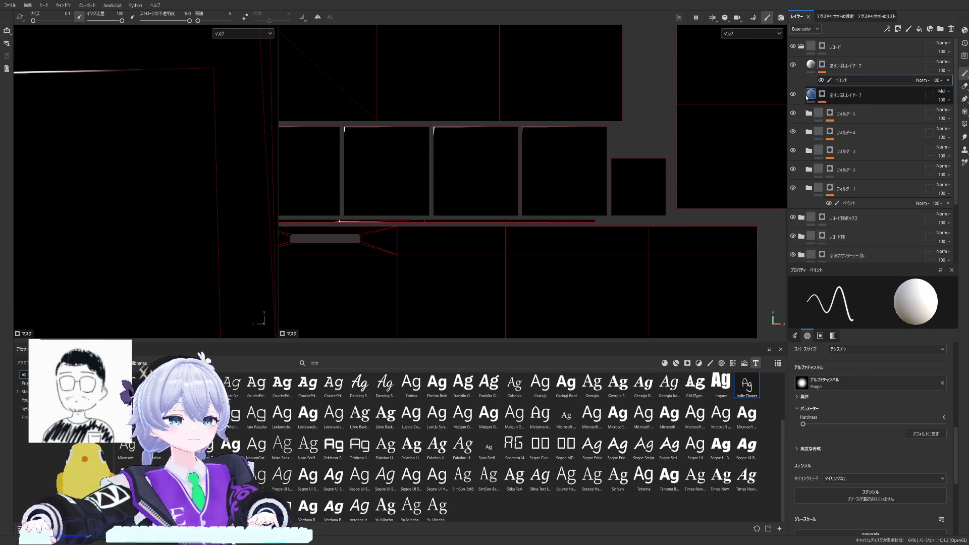
pyautogui.click(848, 95)
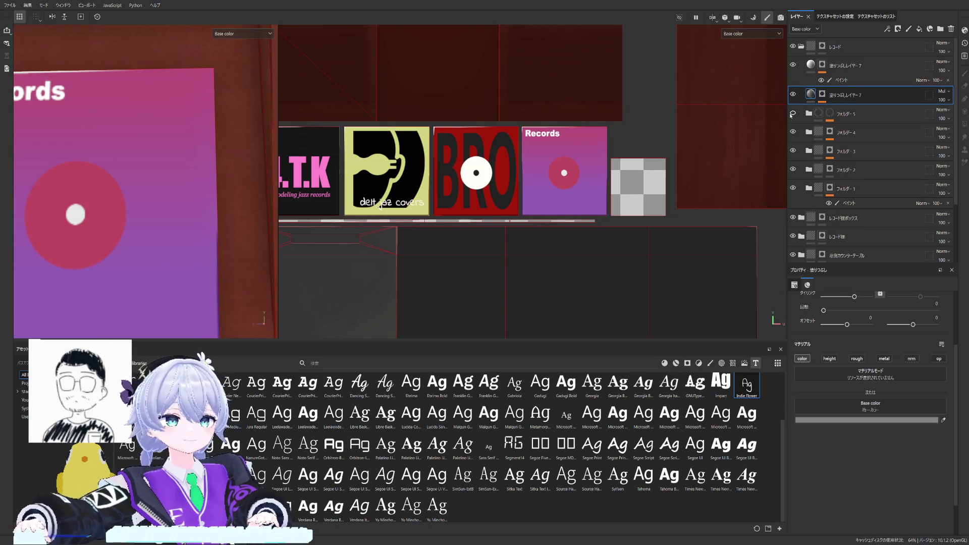
# Add a Paint effect to Folder 5's mask and polygon-fill the fifth tile's UV island white.
pyautogui.click(831, 113)
pyautogui.click(908, 29)
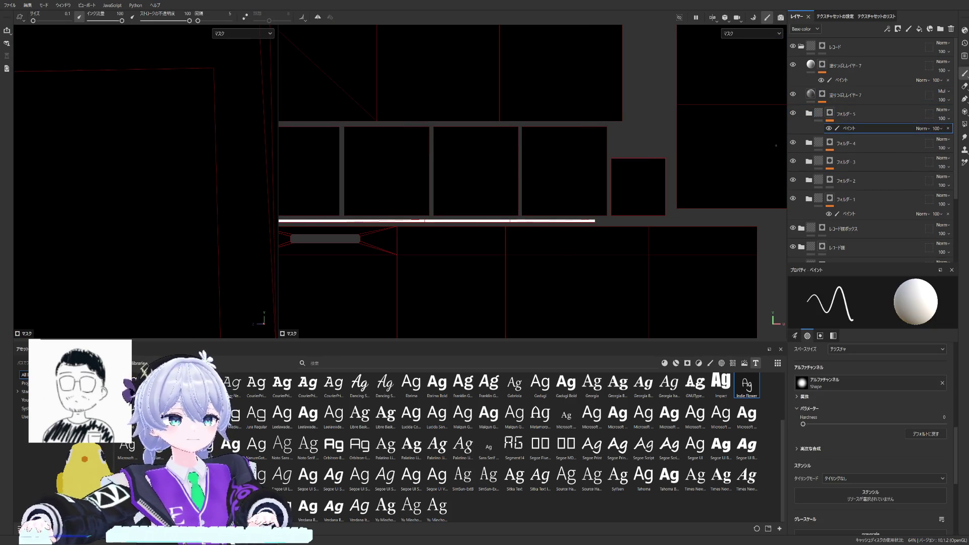
pyautogui.click(964, 124)
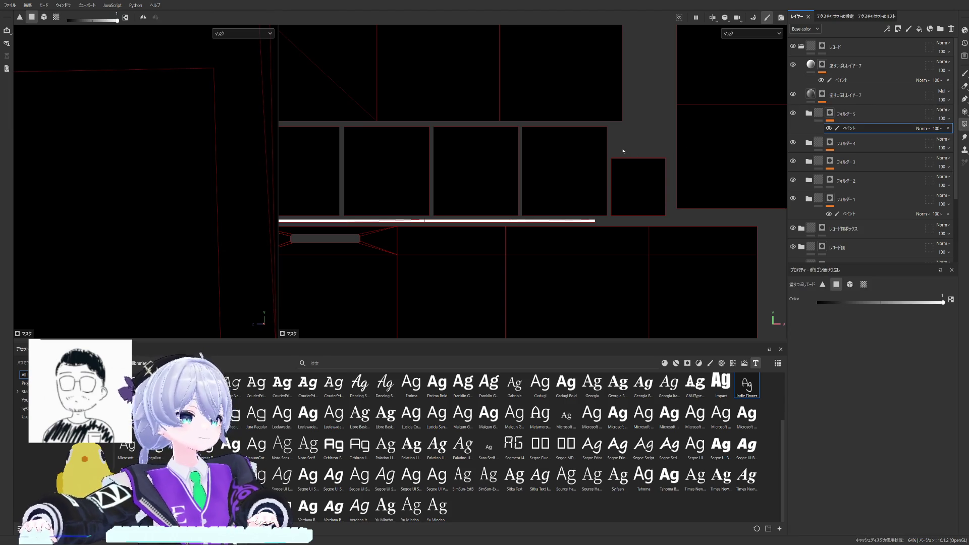
pyautogui.click(637, 173)
pyautogui.click(815, 115)
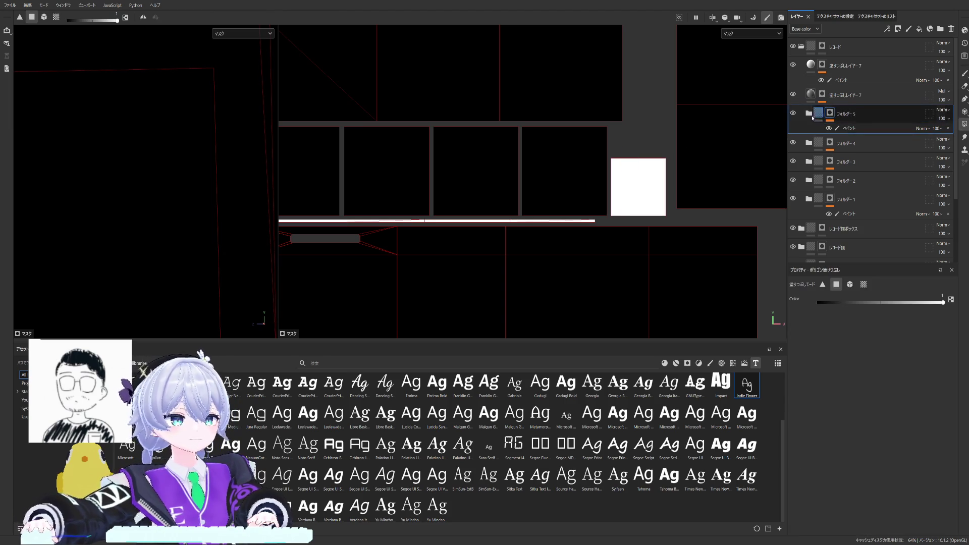
pyautogui.click(815, 115)
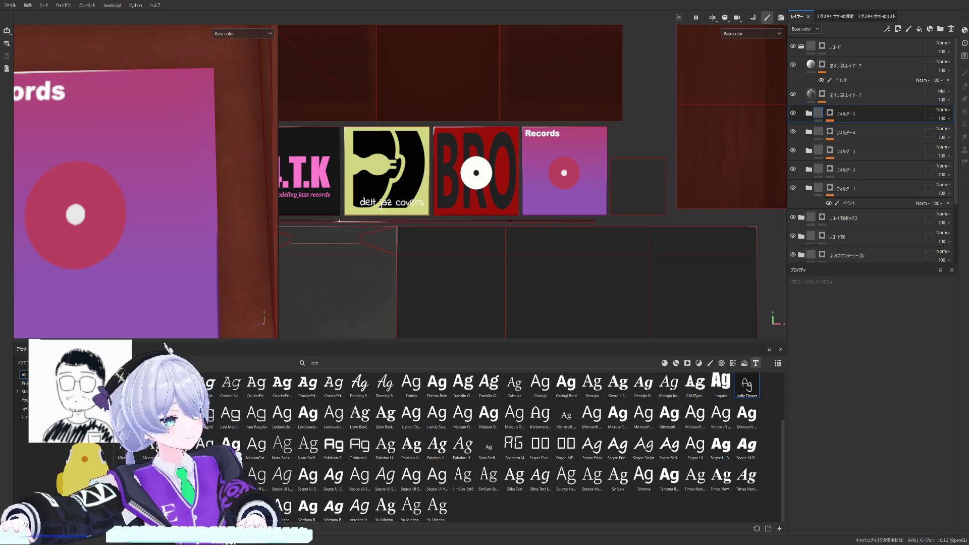
pyautogui.scroll(-5, 144, 182)
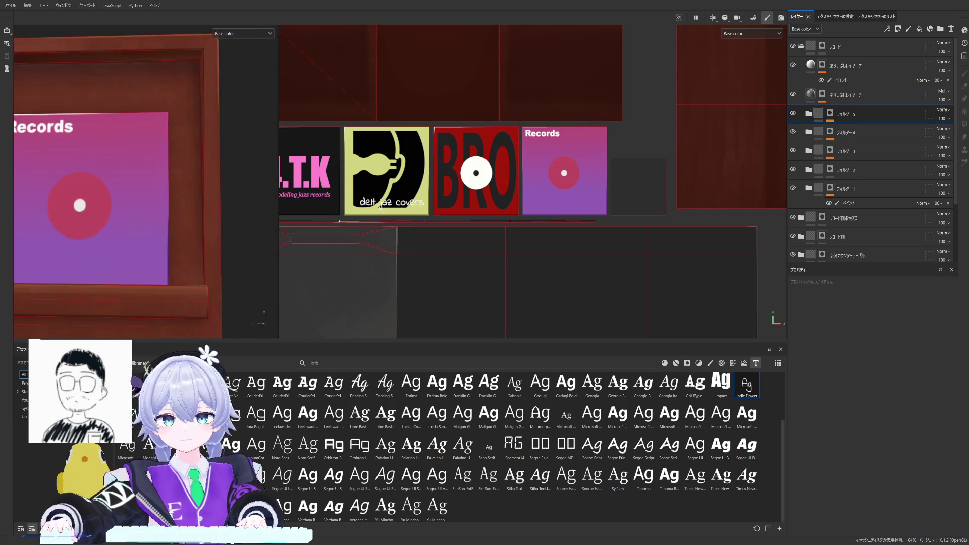
# Orbit around the shelf to view the BRO cover, then add a Paint effect to Fill Layer 7's mask.
pyautogui.moveTo(145, 182); pyautogui.dragTo(190, 227, button='middle')
pyautogui.scroll(4, 144, 182)
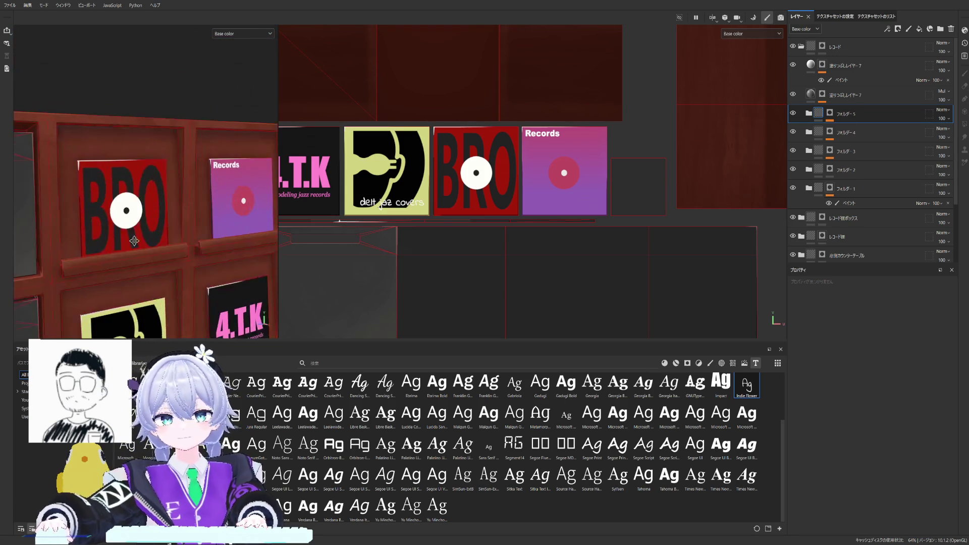
pyautogui.moveTo(144, 182); pyautogui.dragTo(155, 181, button='middle')
pyautogui.scroll(4, 155, 182)
pyautogui.scroll(3, 228, 189)
pyautogui.moveTo(251, 191)
pyautogui.mouseDown(button='middle')
pyautogui.moveTo(197, 227)
pyautogui.moveTo(151, 190)
pyautogui.moveTo(180, 124)
pyautogui.moveTo(208, 167)
pyautogui.moveTo(171, 112)
pyautogui.moveTo(195, 269)
pyautogui.mouseUp(button='middle')
pyautogui.scroll(3, 167, 151)
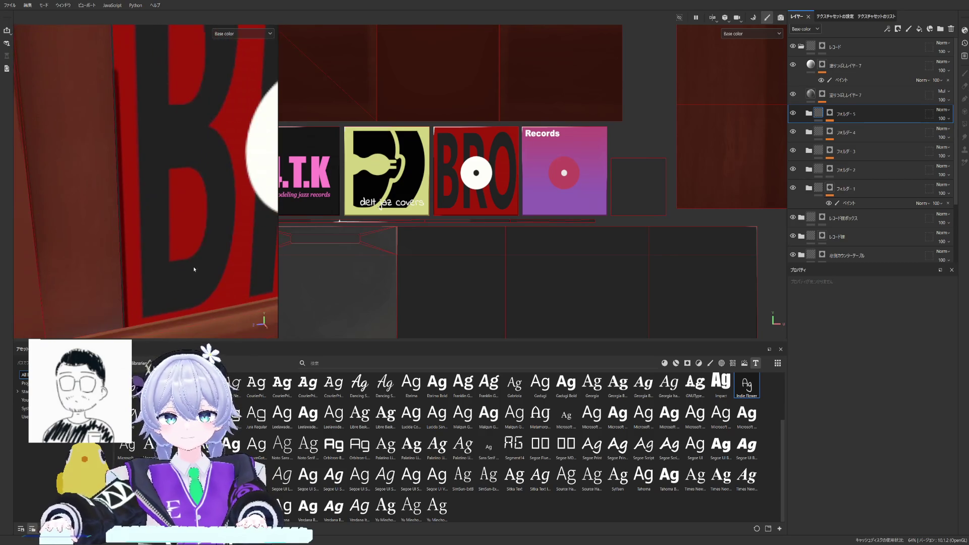
pyautogui.scroll(2, 500, 219)
pyautogui.scroll(2, 492, 221)
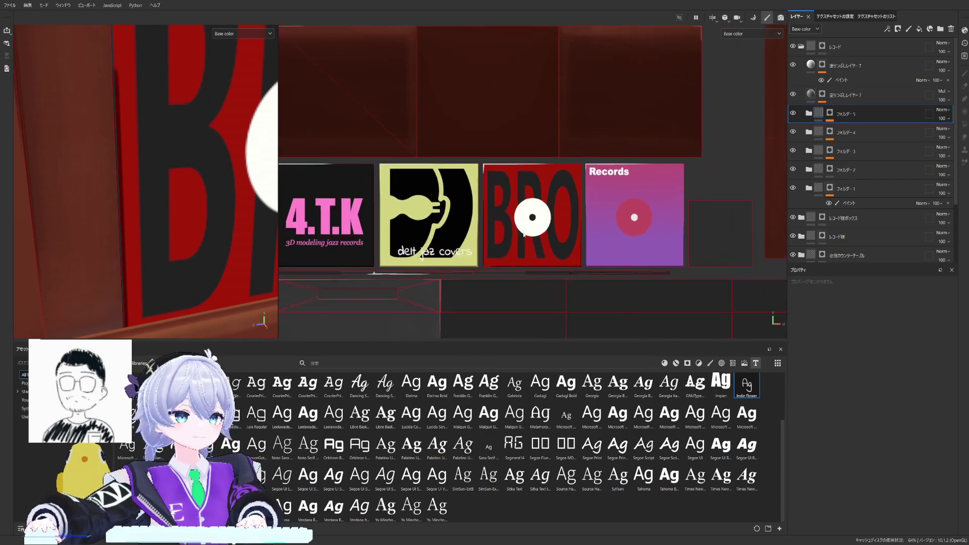
pyautogui.scroll(2, 469, 224)
pyautogui.scroll(2, 449, 225)
pyautogui.scroll(2, 450, 225)
pyautogui.scroll(1, 450, 225)
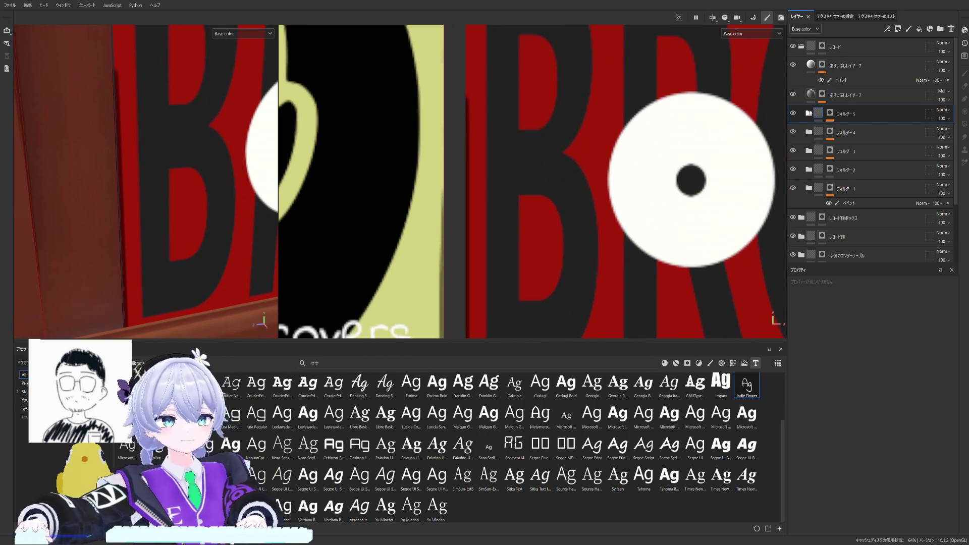
pyautogui.click(793, 94)
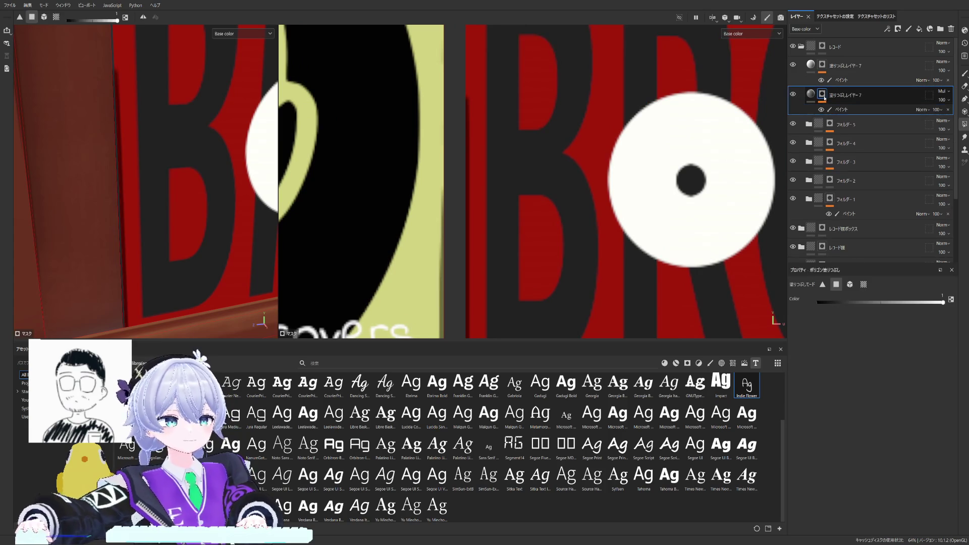
pyautogui.scroll(-1, 529, 242)
pyautogui.scroll(-2, 516, 265)
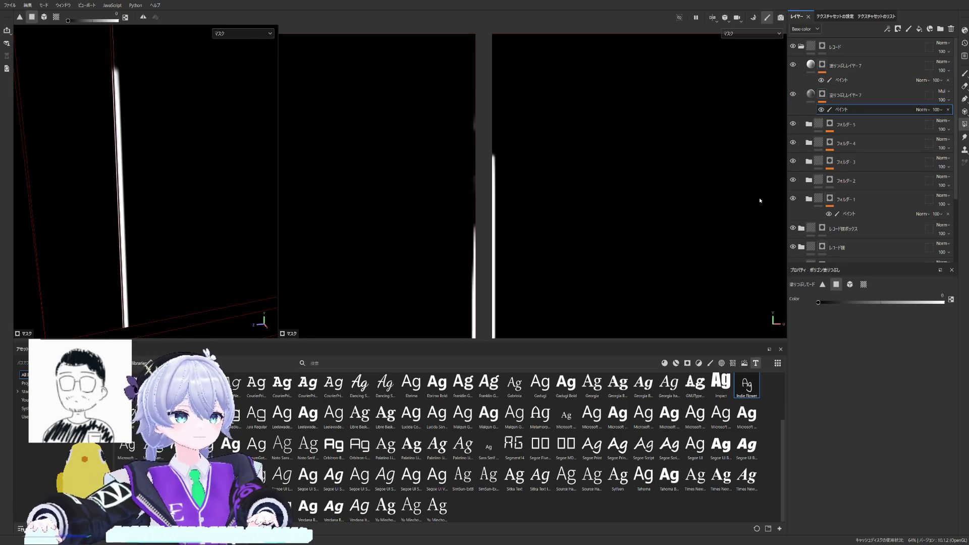
pyautogui.press('1')
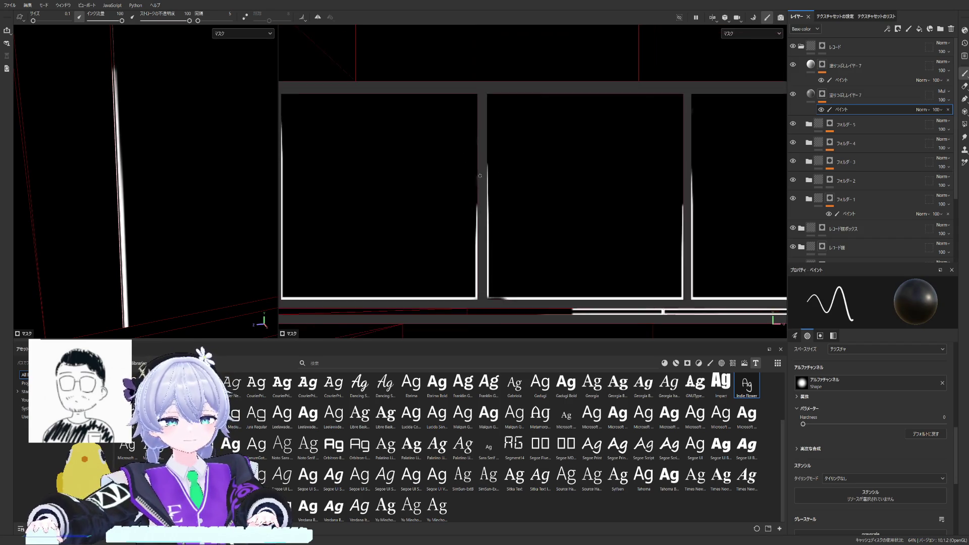
pyautogui.scroll(-5, 470, 151)
pyautogui.scroll(2, 468, 196)
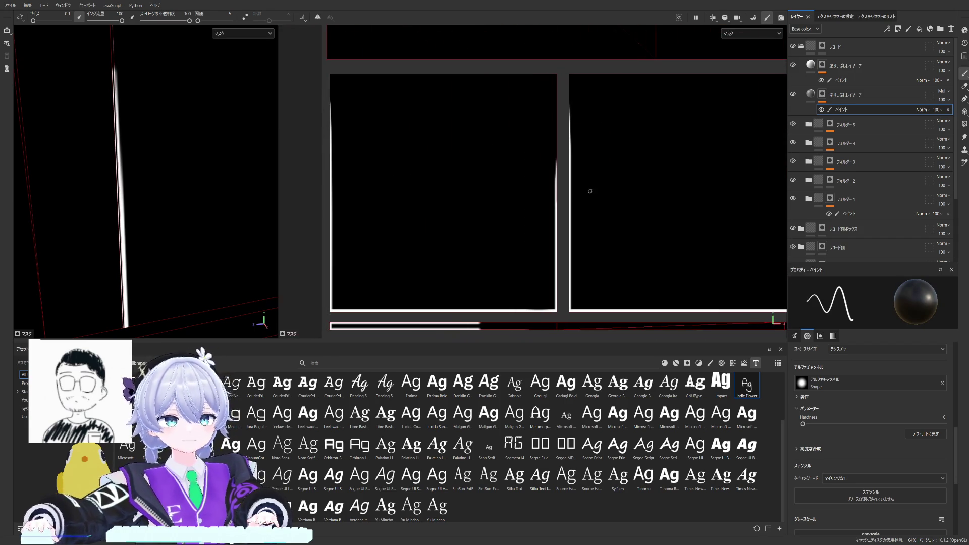
pyautogui.press('c')
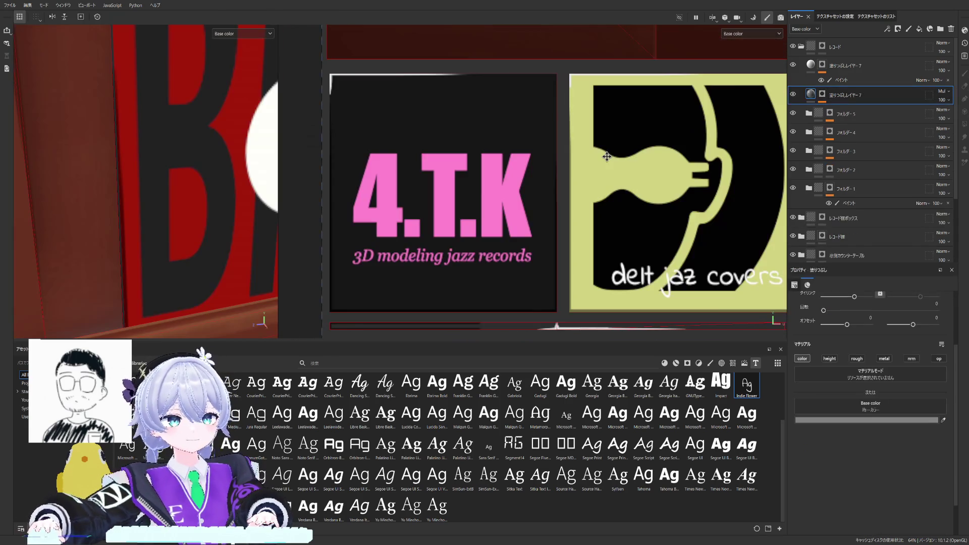
pyautogui.moveTo(151, 166)
pyautogui.mouseDown(button='middle')
pyautogui.moveTo(205, 168)
pyautogui.moveTo(143, 160)
pyautogui.moveTo(141, 170)
pyautogui.mouseUp(button='middle')
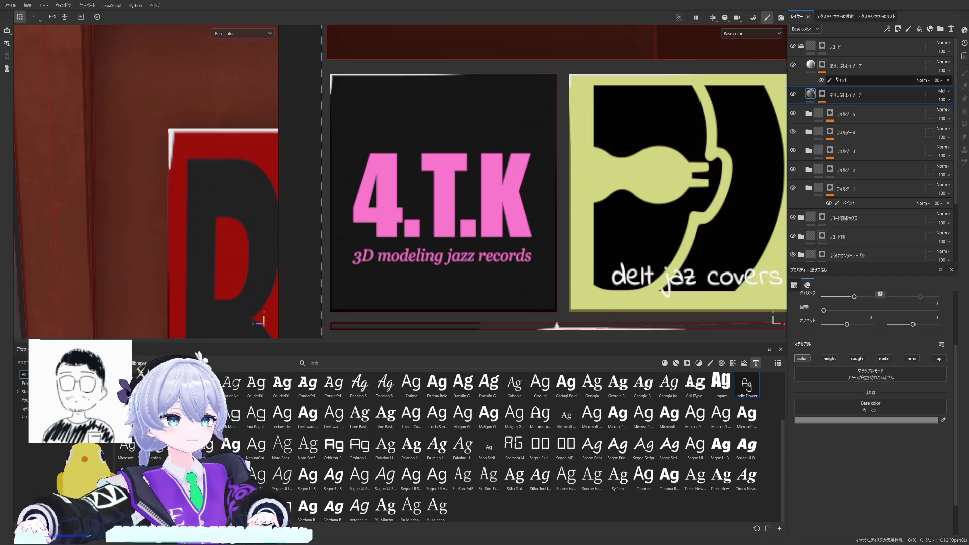
pyautogui.click(861, 80)
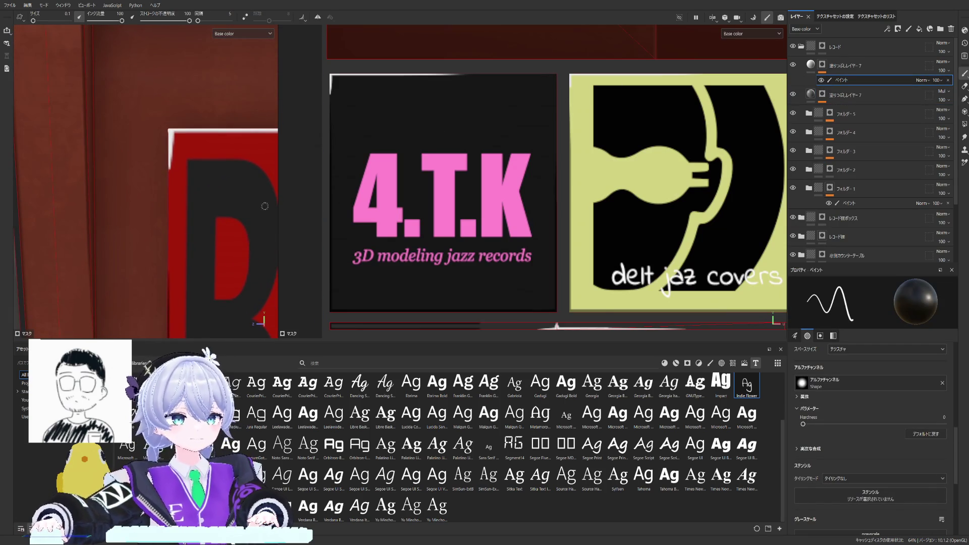
pyautogui.moveTo(169, 184); pyautogui.dragTo(187, 146, button='middle')
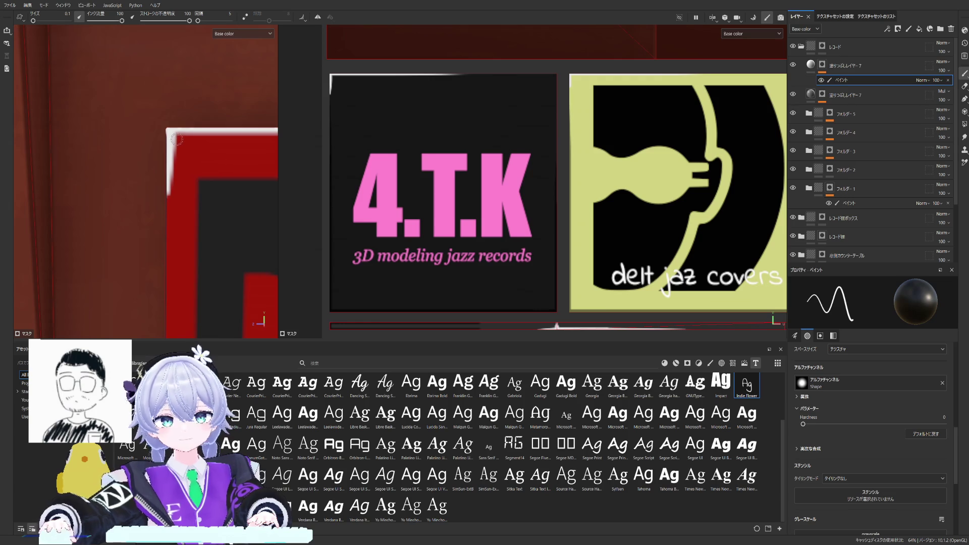
pyautogui.moveTo(172, 193); pyautogui.dragTo(155, 187, button='middle')
pyautogui.scroll(-8, 155, 187)
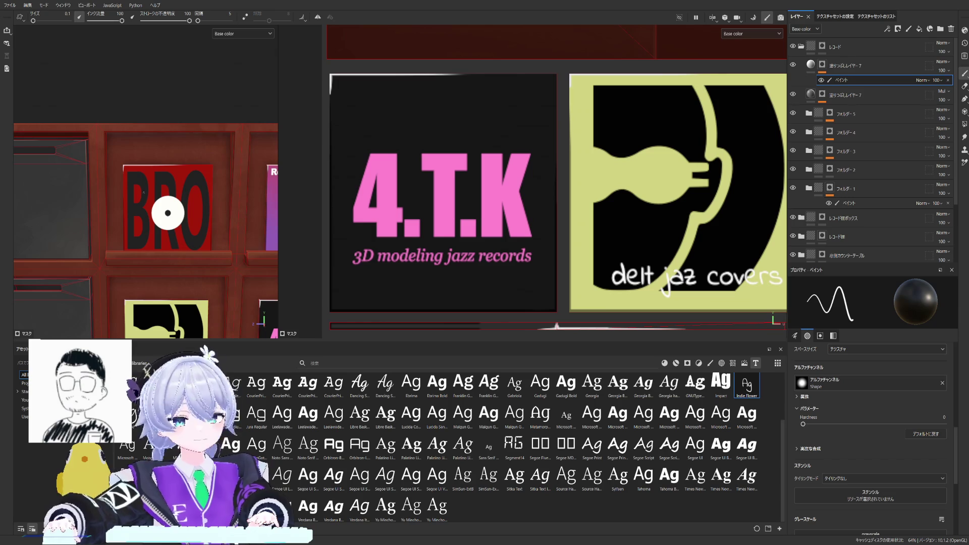
pyautogui.click(810, 65)
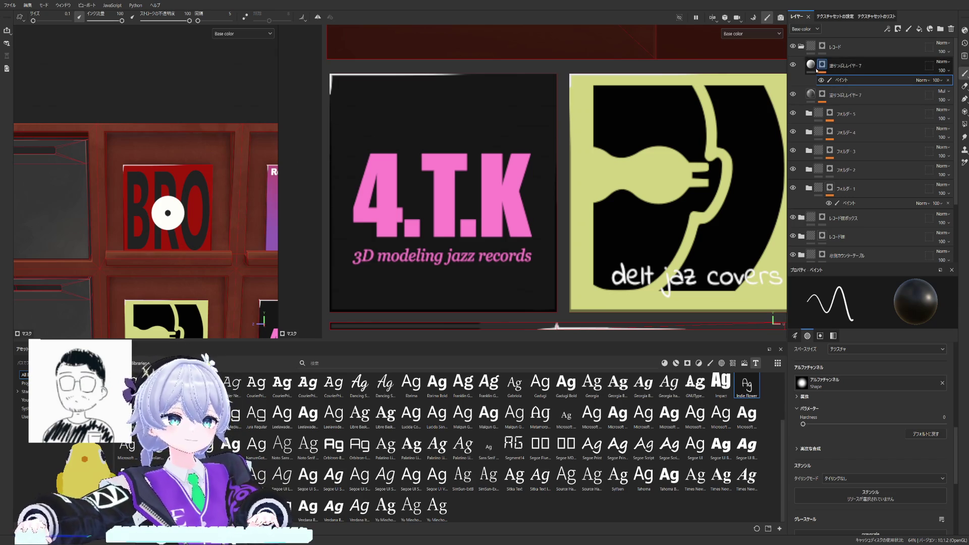
pyautogui.click(810, 65)
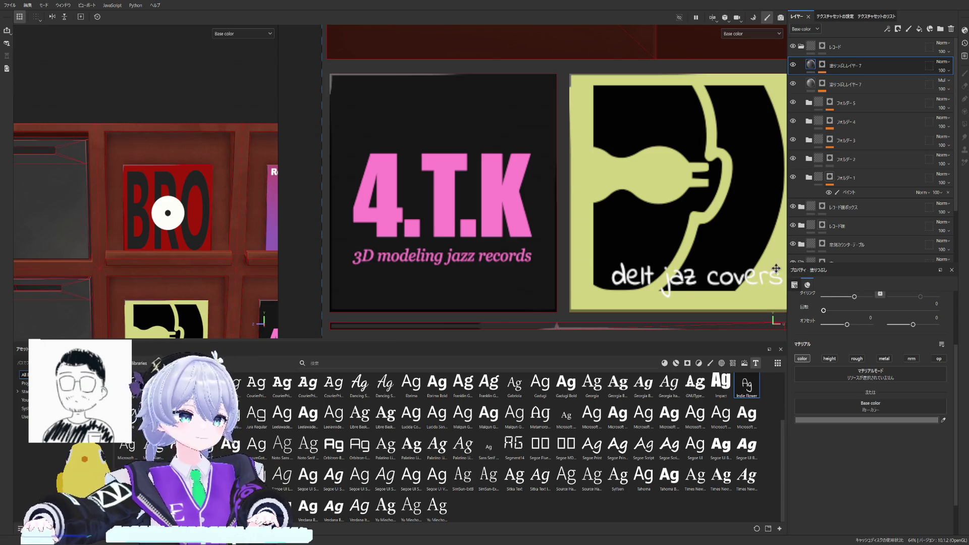
pyautogui.keyDown('alt'); pyautogui.moveTo(152, 212); pyautogui.dragTo(197, 167); pyautogui.keyUp('alt')
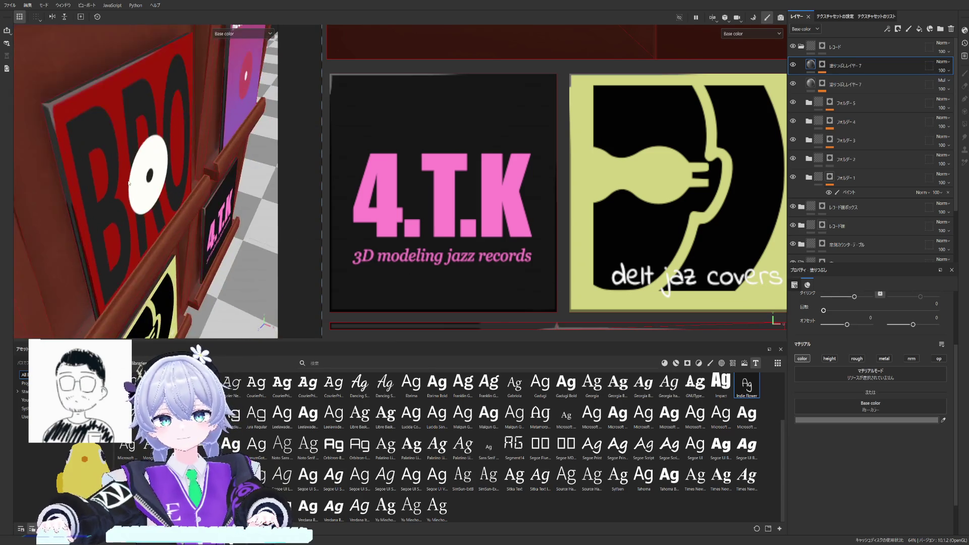
pyautogui.keyDown('alt'); pyautogui.moveTo(152, 189); pyautogui.dragTo(257, 318); pyautogui.keyUp('alt')
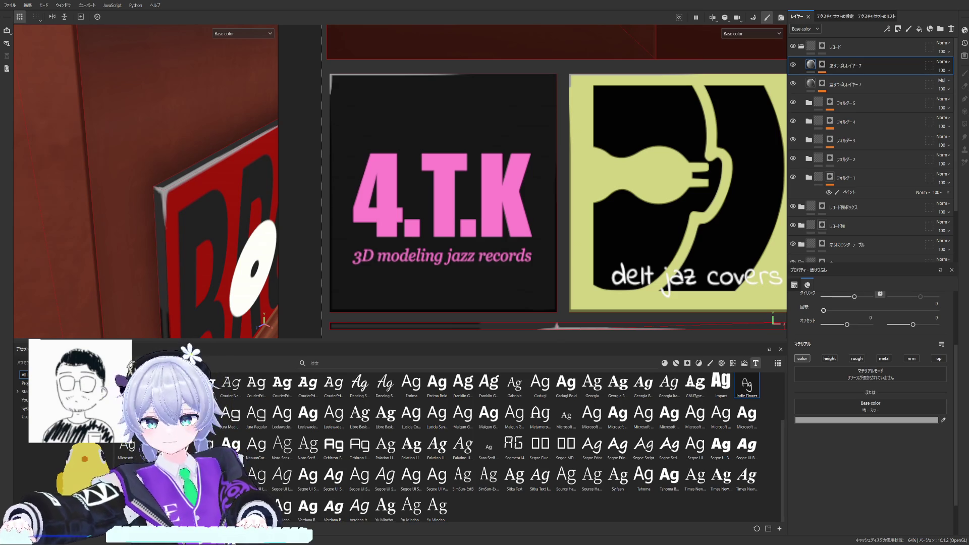
# Orbit the shelf to check the BRO and Records covers from different angles.
pyautogui.moveTo(227, 227)
pyautogui.keyDown('alt'); pyautogui.mouseDown()
pyautogui.moveTo(73, 191)
pyautogui.moveTo(227, 227)
pyautogui.mouseUp(); pyautogui.keyUp('alt')
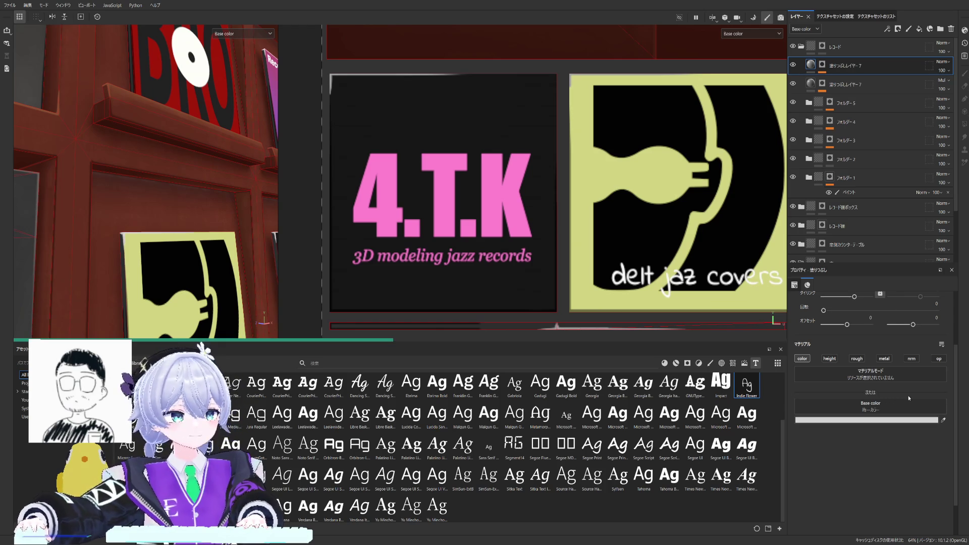
pyautogui.moveTo(151, 189)
pyautogui.mouseDown(button='middle')
pyautogui.moveTo(80, 246)
pyautogui.moveTo(267, 198)
pyautogui.moveTo(192, 182)
pyautogui.moveTo(186, 204)
pyautogui.moveTo(205, 229)
pyautogui.moveTo(195, 244)
pyautogui.mouseUp(button='middle')
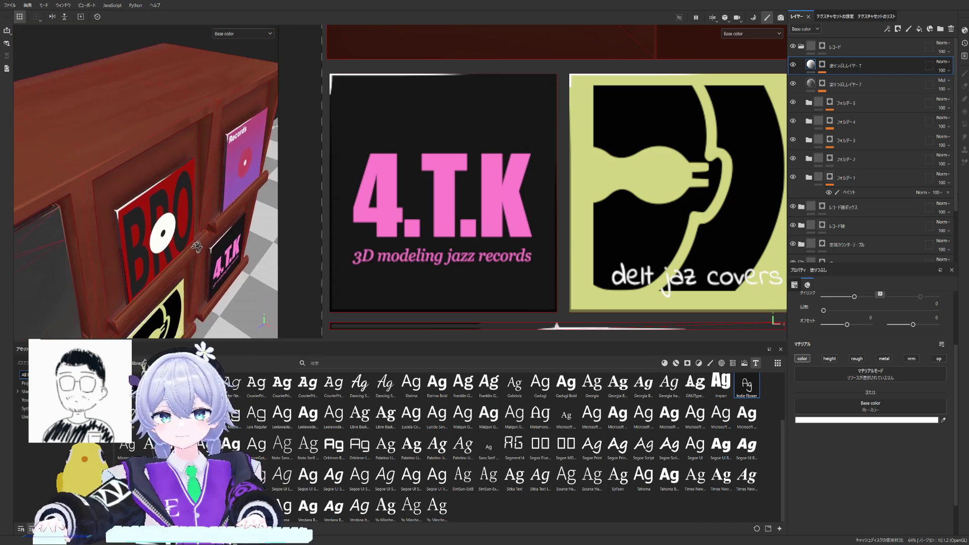
# Give the white fill layer a black paintable mask and start white strokes along tile top edges.
pyautogui.click(833, 84)
pyautogui.click(899, 28)
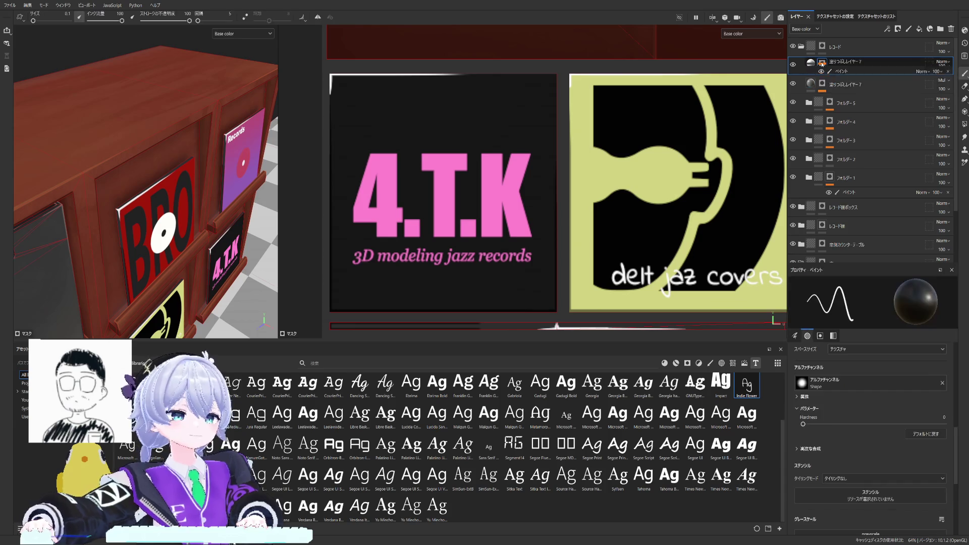
pyautogui.scroll(2, 565, 88)
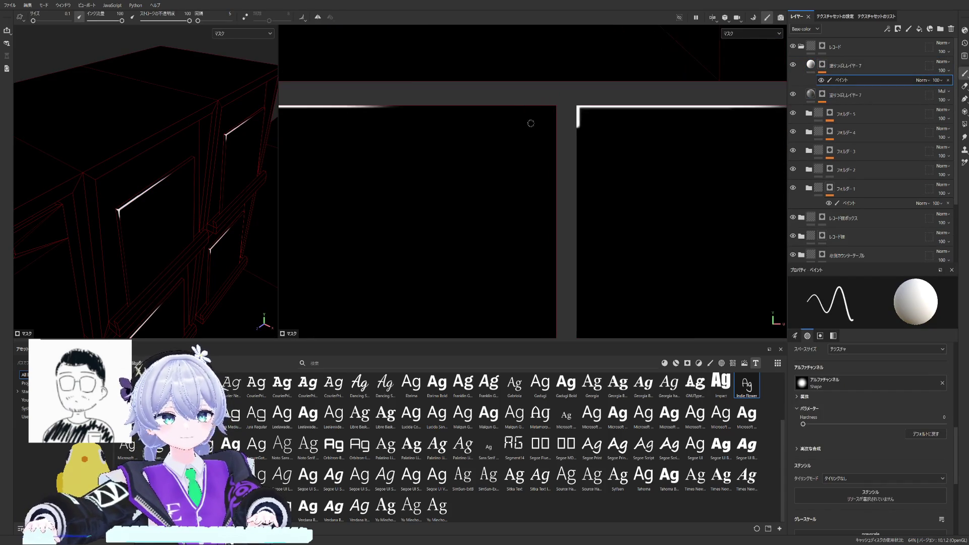
pyautogui.moveTo(513, 103); pyautogui.dragTo(563, 103)
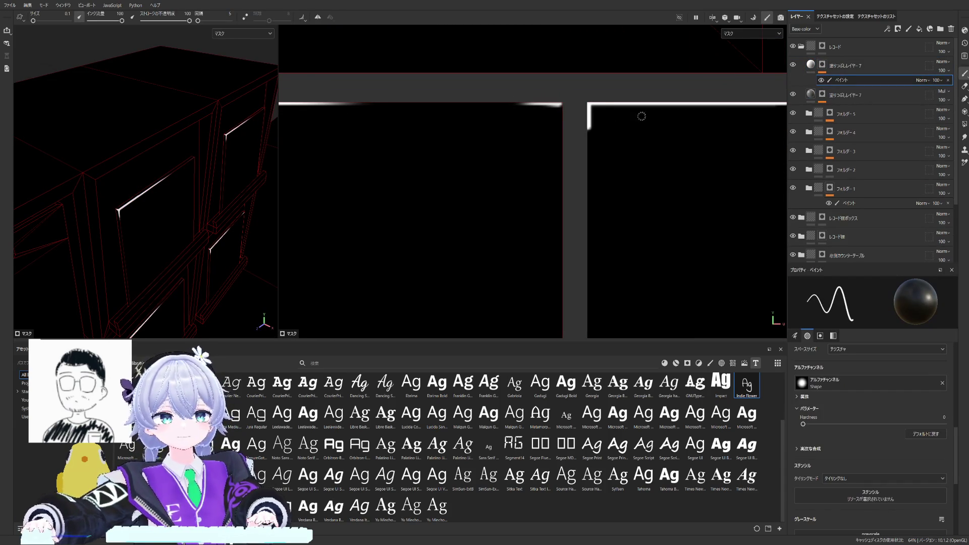
pyautogui.scroll(2, 641, 116)
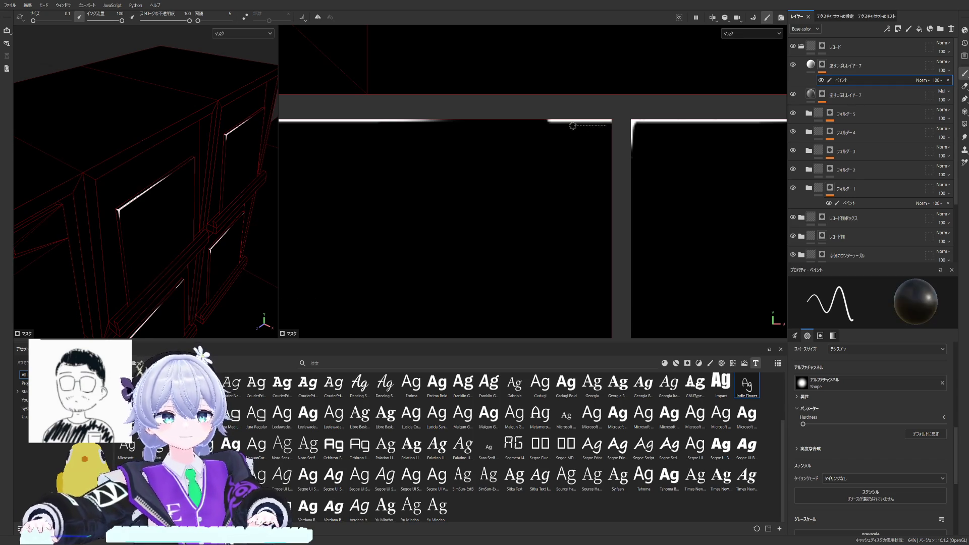
pyautogui.scroll(-1, 640, 126)
pyautogui.scroll(2, 640, 125)
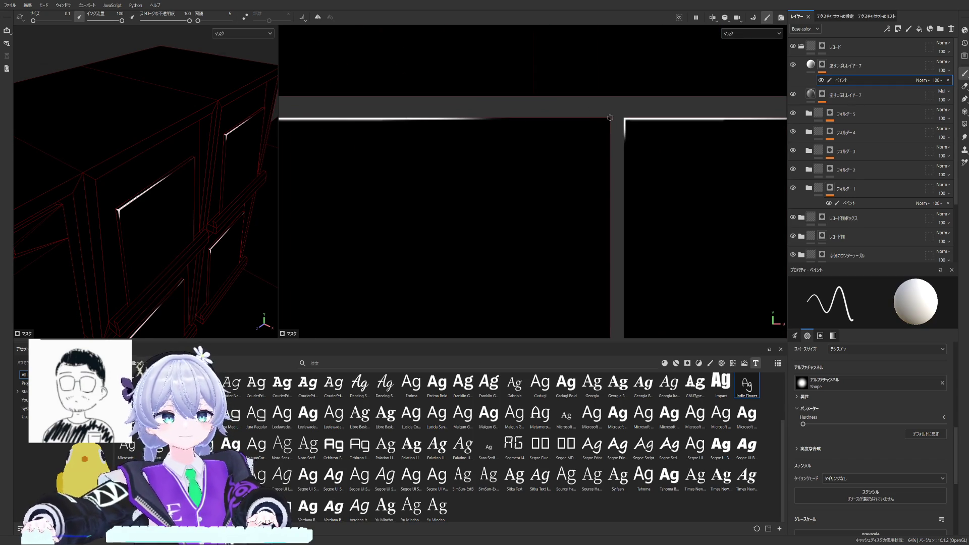
pyautogui.moveTo(598, 119); pyautogui.dragTo(572, 118)
# Undo a stray stroke and repaint the white outline across the tile top, returning to base colour view.
pyautogui.hotkey('ctrl', 'z')
pyautogui.moveTo(608, 119); pyautogui.dragTo(537, 121)
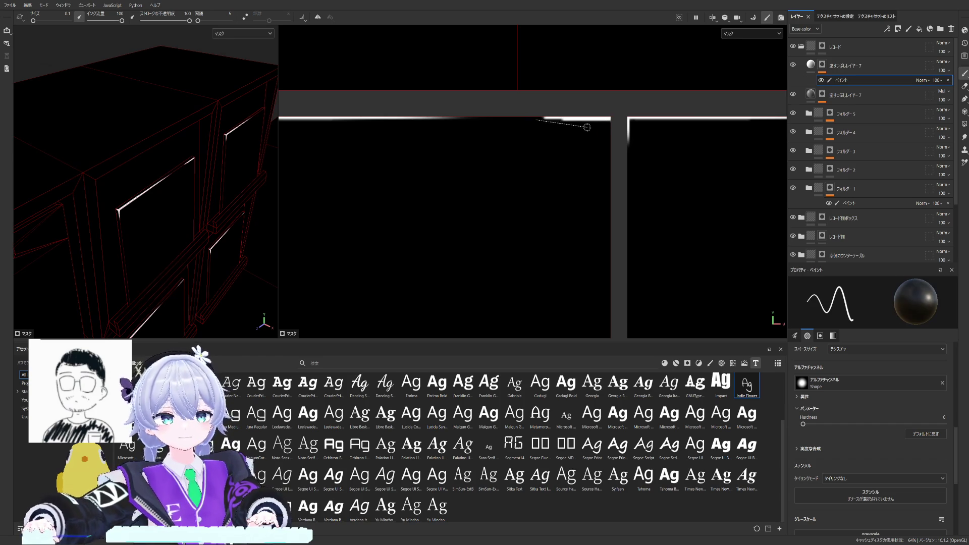
pyautogui.scroll(-3, 590, 121)
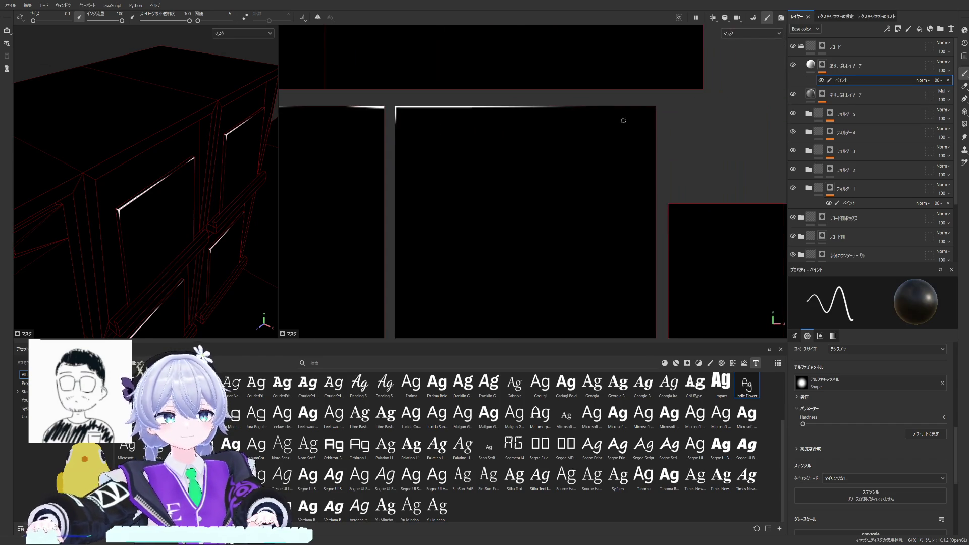
pyautogui.scroll(2, 589, 121)
pyautogui.scroll(1, 575, 119)
pyautogui.moveTo(564, 112)
pyautogui.mouseDown()
pyautogui.moveTo(497, 115)
pyautogui.moveTo(556, 118)
pyautogui.mouseUp()
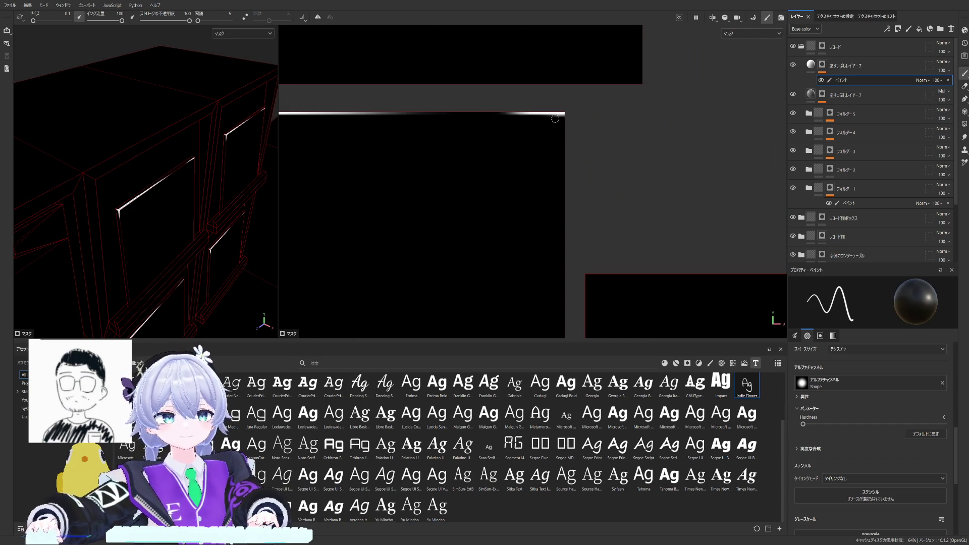
pyautogui.click(844, 65)
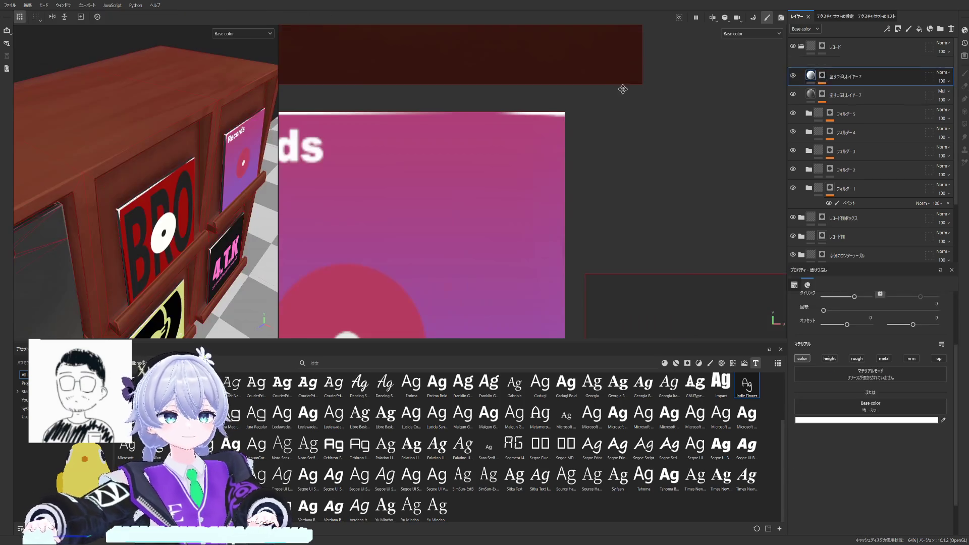
# Add a paint layer to the white fill's mask and enlarge the brush considerably.
pyautogui.moveTo(197, 157)
pyautogui.keyDown('alt'); pyautogui.mouseDown()
pyautogui.moveTo(218, 173)
pyautogui.moveTo(180, 193)
pyautogui.moveTo(227, 189)
pyautogui.mouseUp(); pyautogui.keyUp('alt')
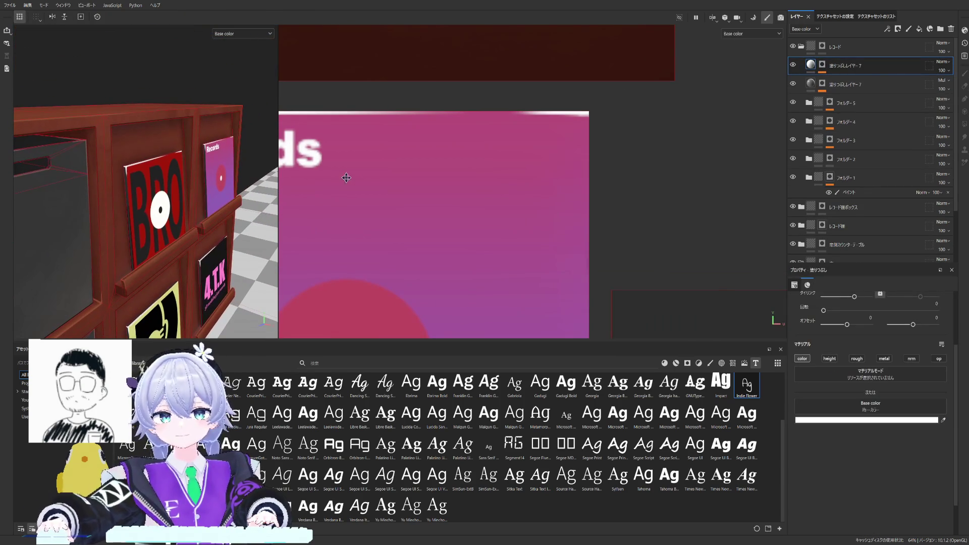
pyautogui.moveTo(574, 137); pyautogui.dragTo(590, 121, button='middle')
pyautogui.scroll(-2, 591, 186)
pyautogui.scroll(1, 625, 182)
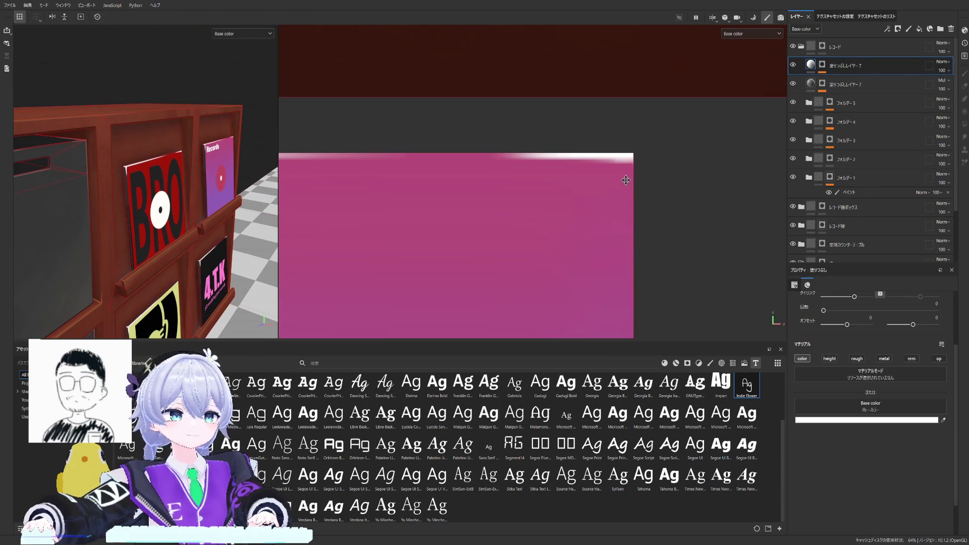
pyautogui.click(887, 29)
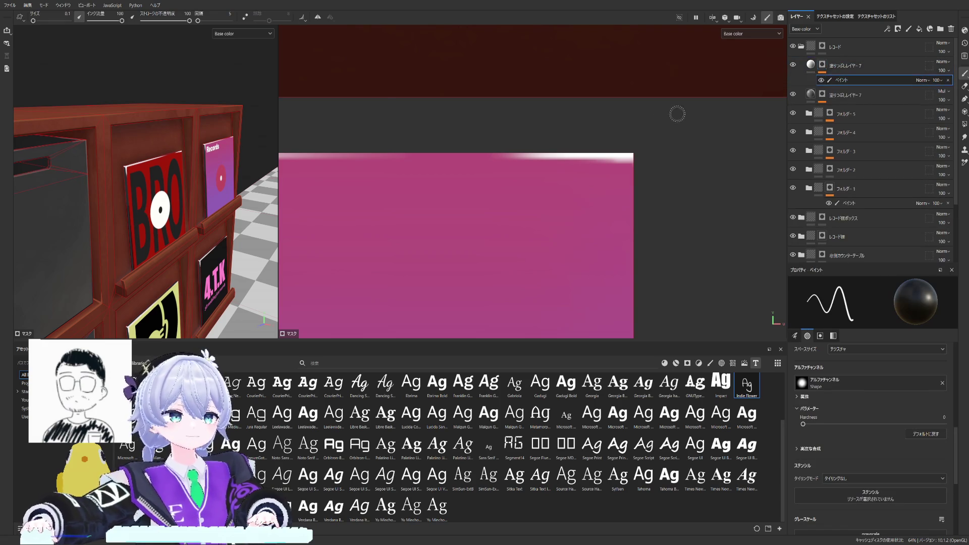
pyautogui.click(158, 20)
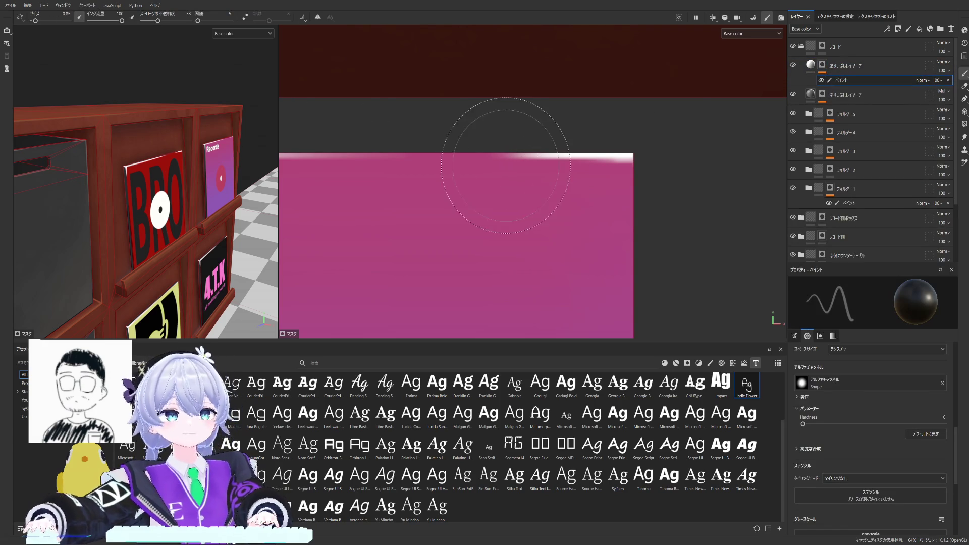
pyautogui.keyDown('ctrl'); pyautogui.moveTo(503, 163); pyautogui.dragTo(519, 155, button='right'); pyautogui.keyUp('ctrl')
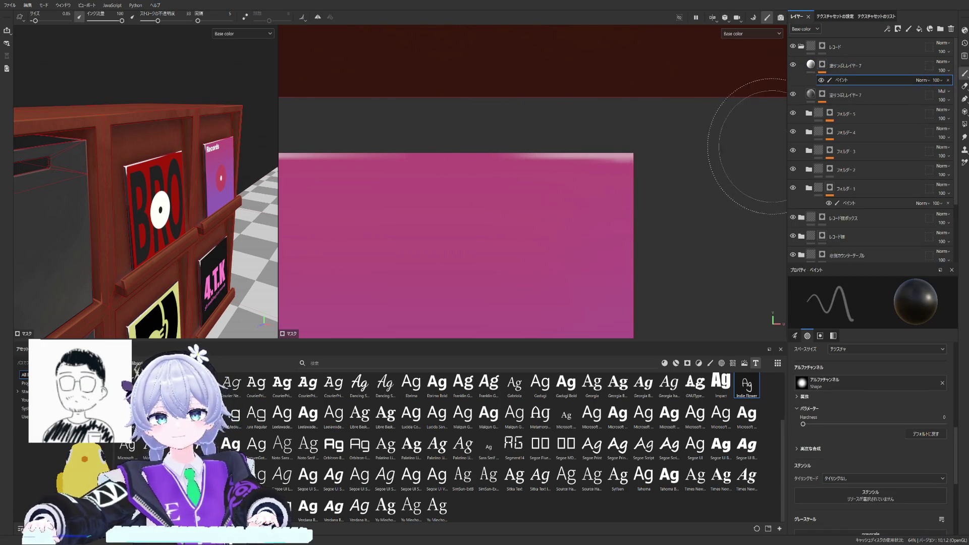
pyautogui.scroll(-3, 501, 185)
# Frame the 4.T.K, plug logo, BRO and Records covers in the 2D and 3D views.
pyautogui.moveTo(502, 184); pyautogui.dragTo(562, 184, button='middle')
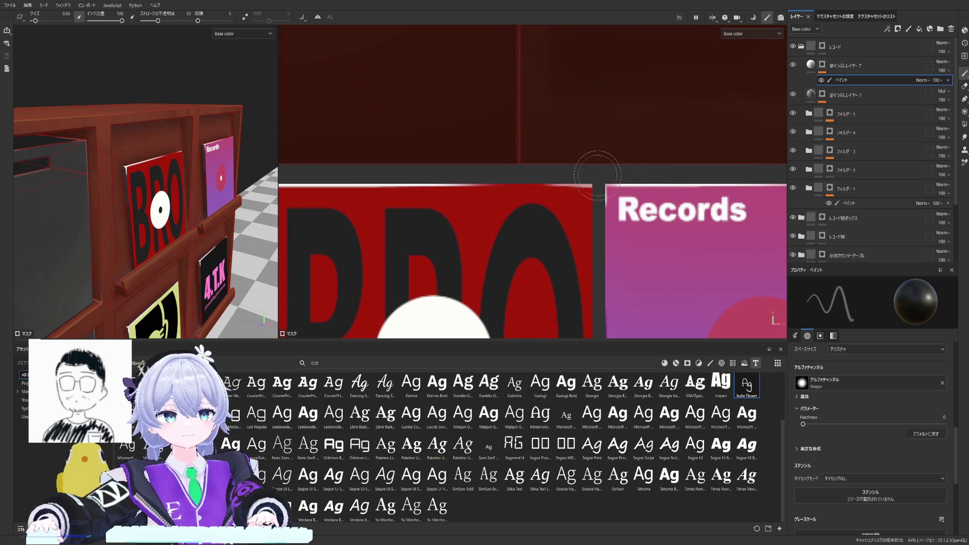
pyautogui.scroll(1, 555, 216)
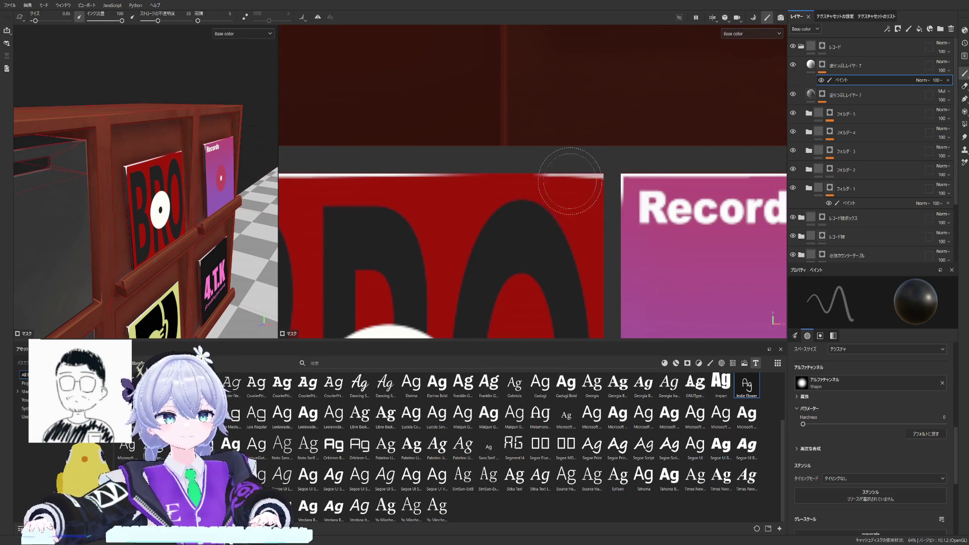
pyautogui.scroll(-3, 564, 189)
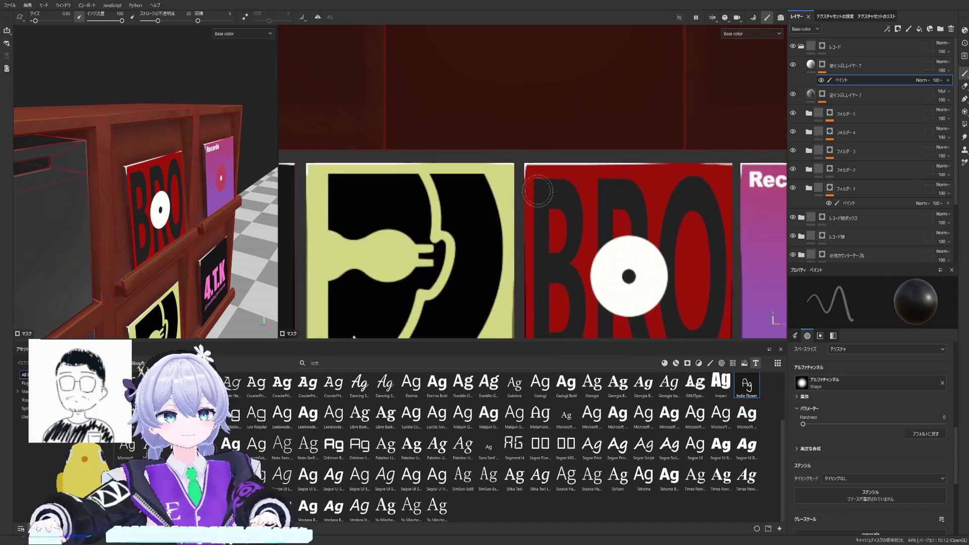
pyautogui.scroll(2, 553, 182)
pyautogui.scroll(2, 529, 175)
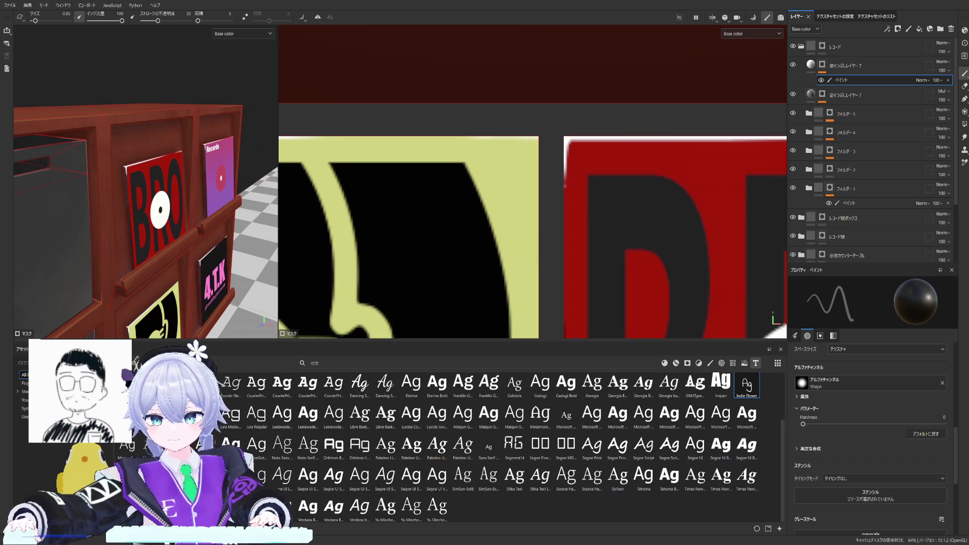
pyautogui.scroll(-3, 504, 179)
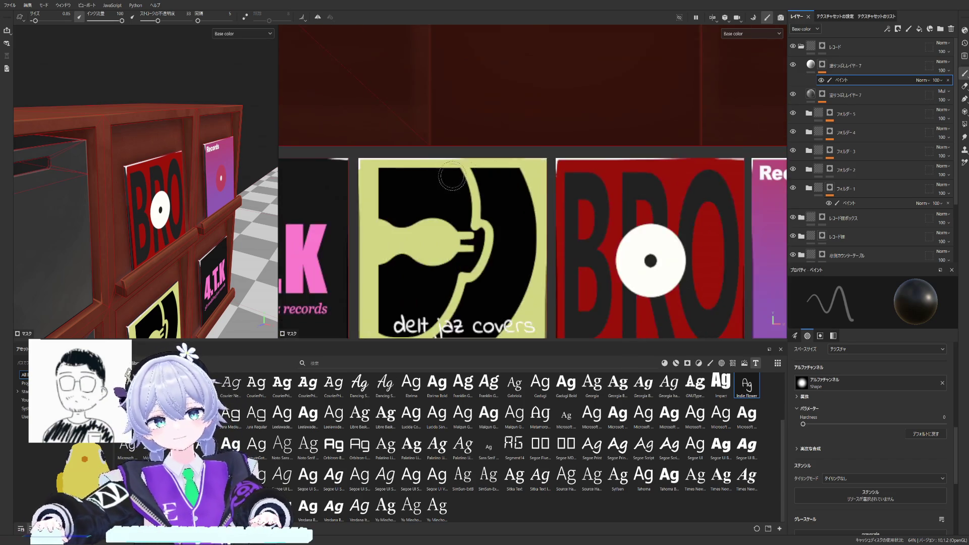
pyautogui.moveTo(621, 212); pyautogui.dragTo(505, 178, button='middle')
pyautogui.scroll(2, 504, 179)
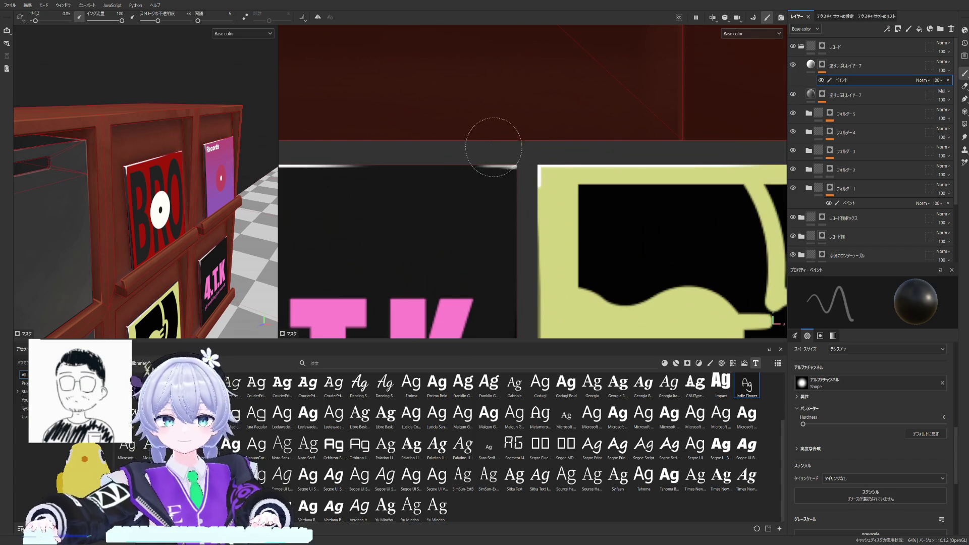
pyautogui.scroll(-3, 398, 200)
pyautogui.moveTo(397, 200); pyautogui.dragTo(368, 205, button='middle')
pyautogui.scroll(2, 530, 200)
pyautogui.scroll(-3, 530, 200)
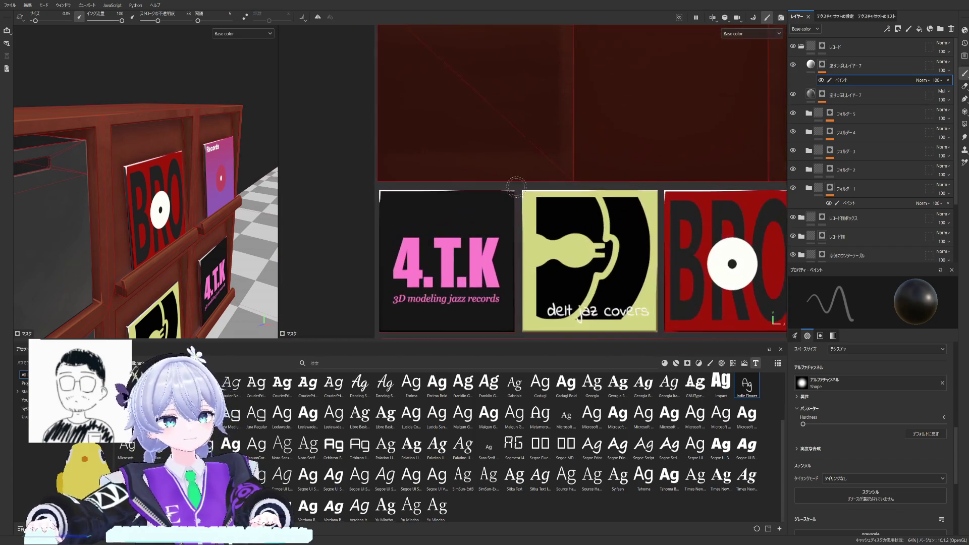
pyautogui.moveTo(493, 190); pyautogui.dragTo(450, 150, button='middle')
pyautogui.scroll(6, 159, 185)
pyautogui.scroll(4, 182, 193)
pyautogui.keyDown('alt'); pyautogui.moveTo(150, 183); pyautogui.dragTo(190, 190); pyautogui.keyUp('alt')
pyautogui.keyDown('alt'); pyautogui.moveTo(190, 189); pyautogui.dragTo(227, 197, button='middle'); pyautogui.keyUp('alt')
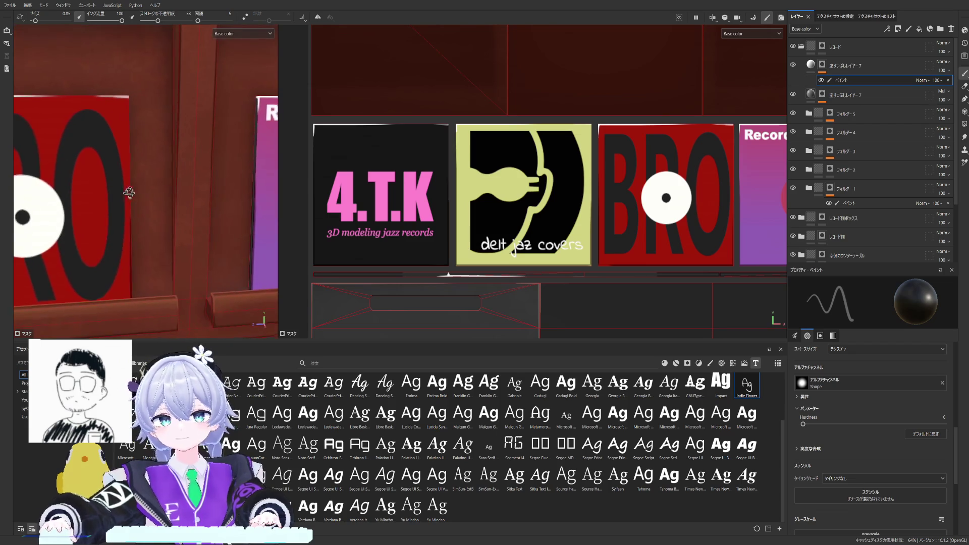
pyautogui.scroll(-4, 454, 196)
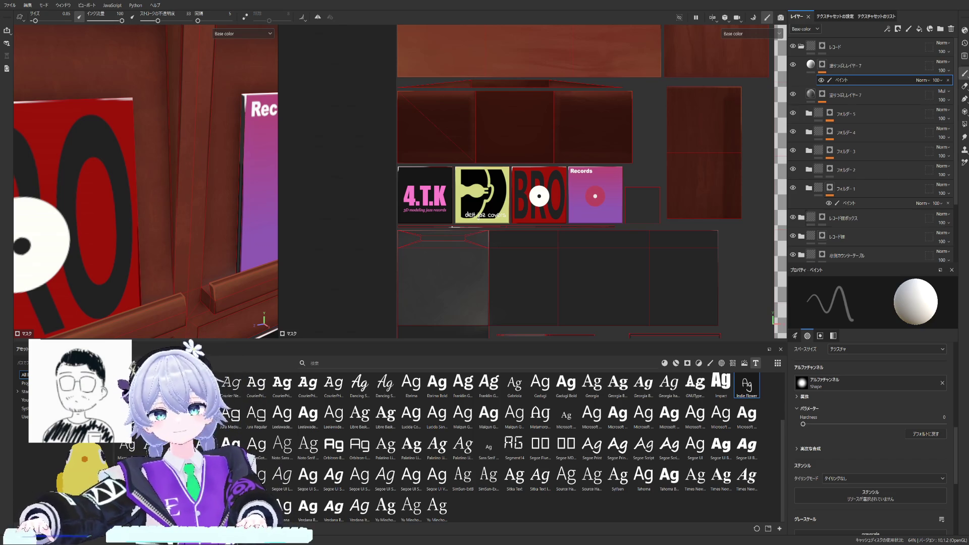
pyautogui.scroll(-3, 106, 152)
pyautogui.scroll(-3, 107, 151)
pyautogui.scroll(3, 157, 207)
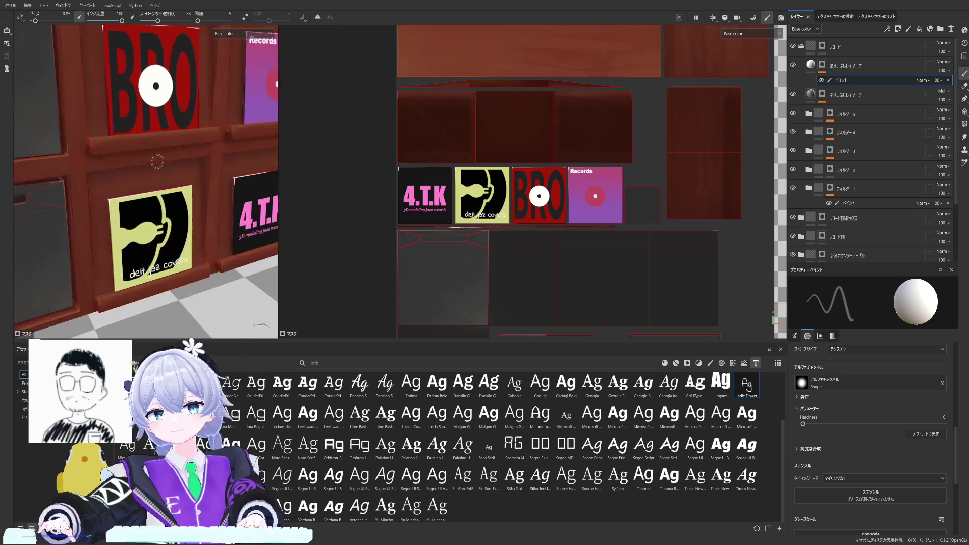
pyautogui.scroll(3, 157, 206)
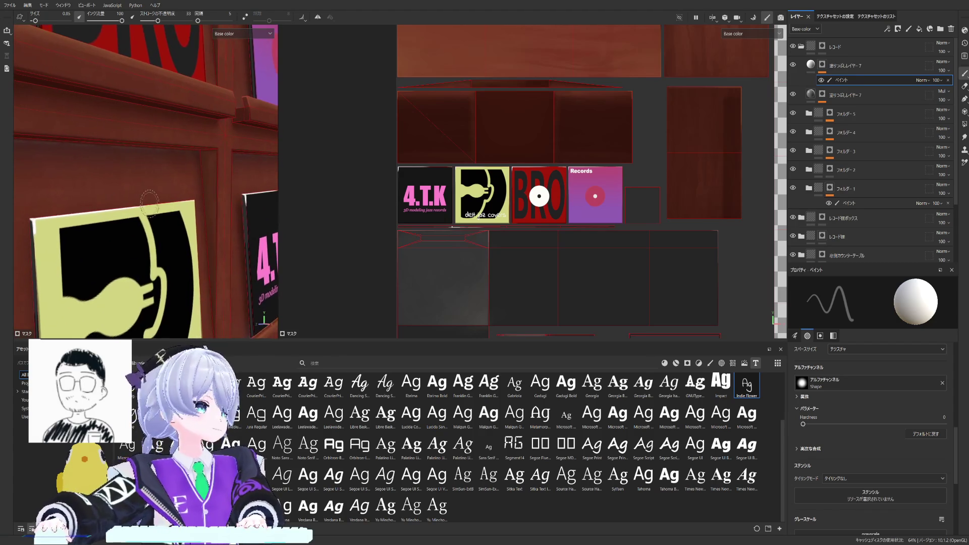
# Frame the shelf's edge strip below the covers in the 3D and 2D views.
pyautogui.moveTo(157, 206)
pyautogui.mouseDown(button='middle')
pyautogui.moveTo(158, 148)
pyautogui.moveTo(174, 206)
pyautogui.moveTo(159, 223)
pyautogui.moveTo(191, 262)
pyautogui.mouseUp(button='middle')
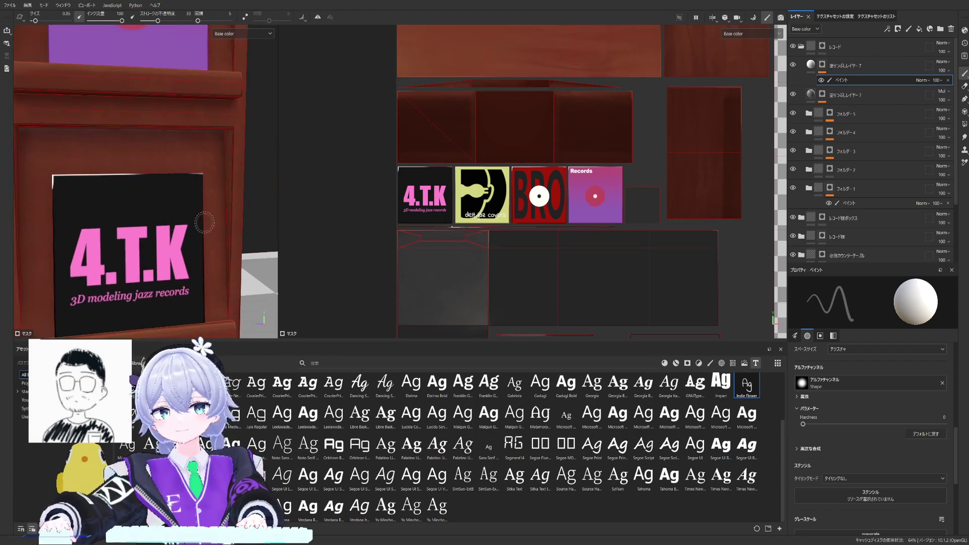
pyautogui.keyDown('alt'); pyautogui.moveTo(191, 194); pyautogui.dragTo(193, 203); pyautogui.keyUp('alt')
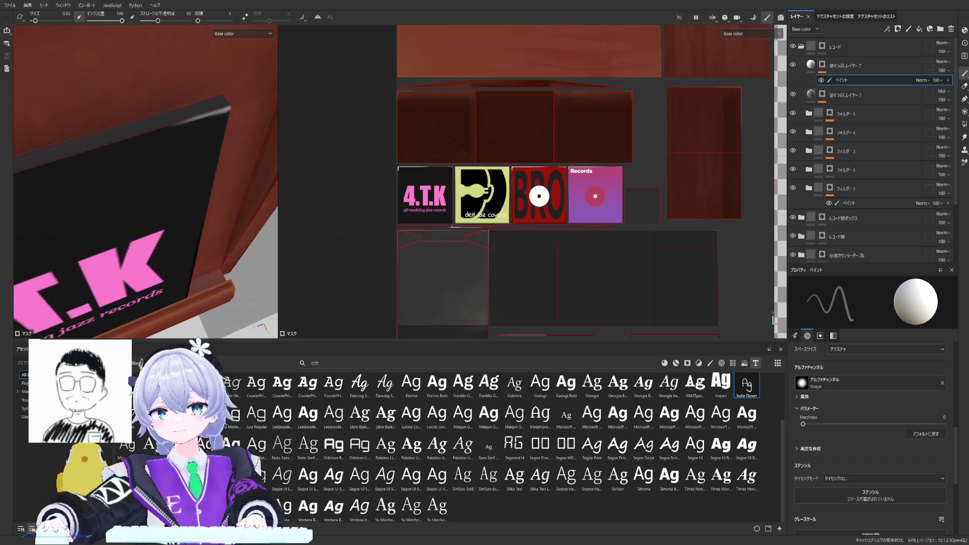
pyautogui.scroll(-3, 616, 217)
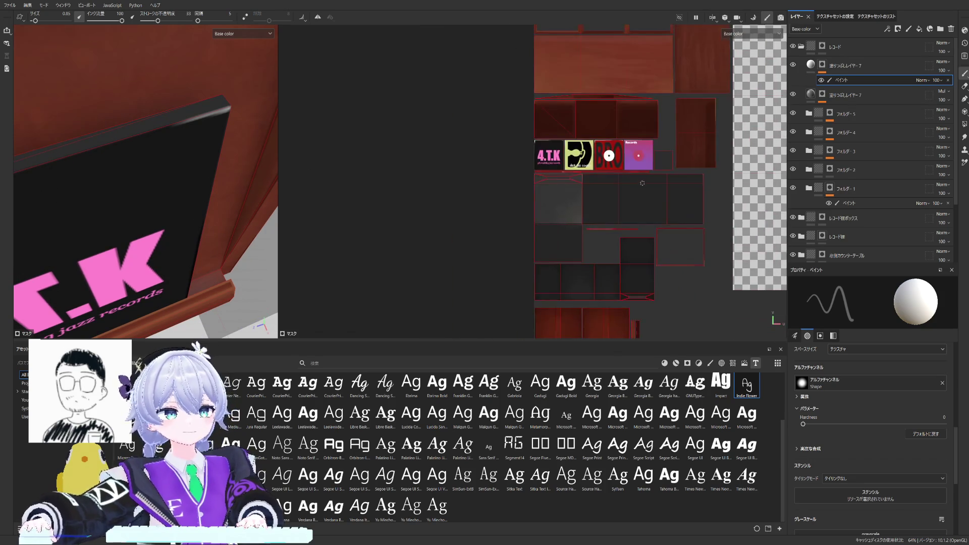
pyautogui.scroll(3, 598, 189)
pyautogui.scroll(3, 596, 178)
pyautogui.scroll(2, 596, 179)
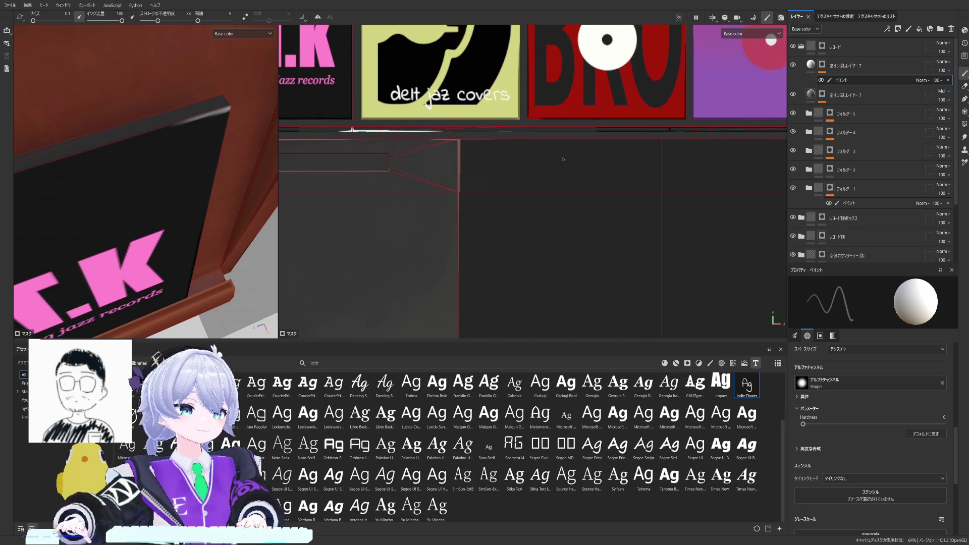
pyautogui.scroll(-3, 562, 164)
pyautogui.moveTo(566, 155)
pyautogui.mouseDown(button='middle')
pyautogui.moveTo(579, 133)
pyautogui.moveTo(578, 218)
pyautogui.mouseUp(button='middle')
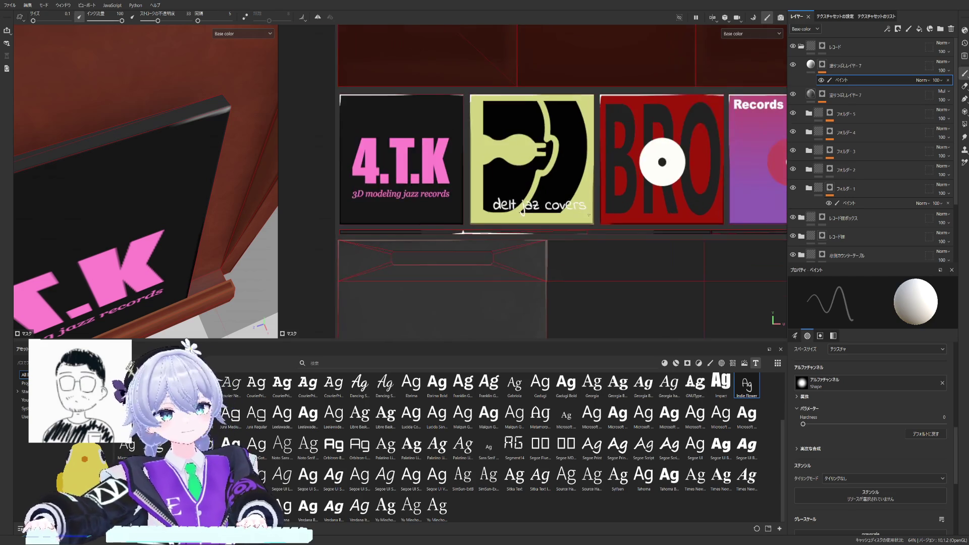
pyautogui.scroll(2, 496, 227)
pyautogui.scroll(1, 529, 219)
pyautogui.scroll(-3, 215, 144)
pyautogui.moveTo(214, 145)
pyautogui.mouseDown(button='middle')
pyautogui.moveTo(152, 190)
pyautogui.moveTo(174, 151)
pyautogui.mouseUp(button='middle')
pyautogui.scroll(3, 144, 182)
pyautogui.scroll(2, 144, 182)
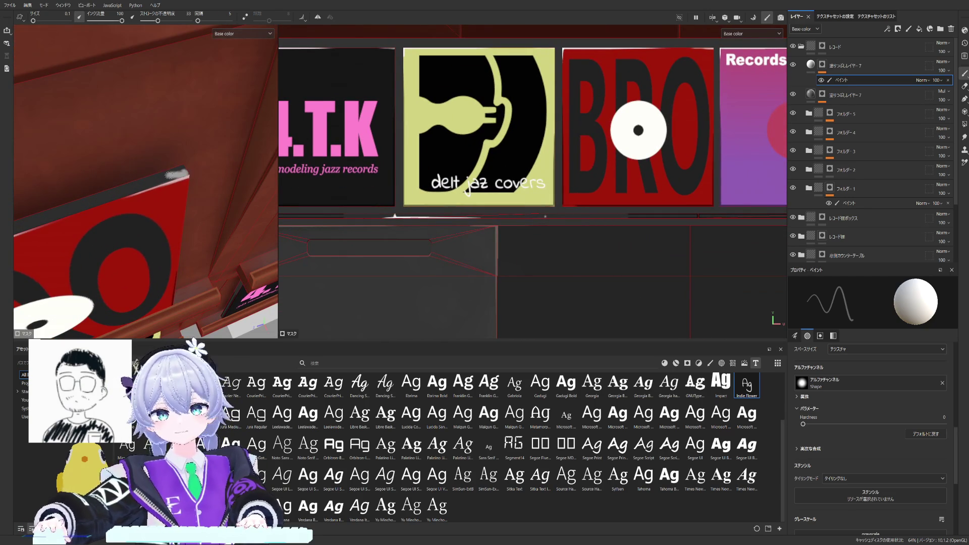
pyautogui.scroll(3, 484, 151)
pyautogui.moveTo(484, 227)
pyautogui.mouseDown(button='middle')
pyautogui.moveTo(485, 184)
pyautogui.moveTo(589, 238)
pyautogui.mouseUp(button='middle')
pyautogui.scroll(1, 486, 185)
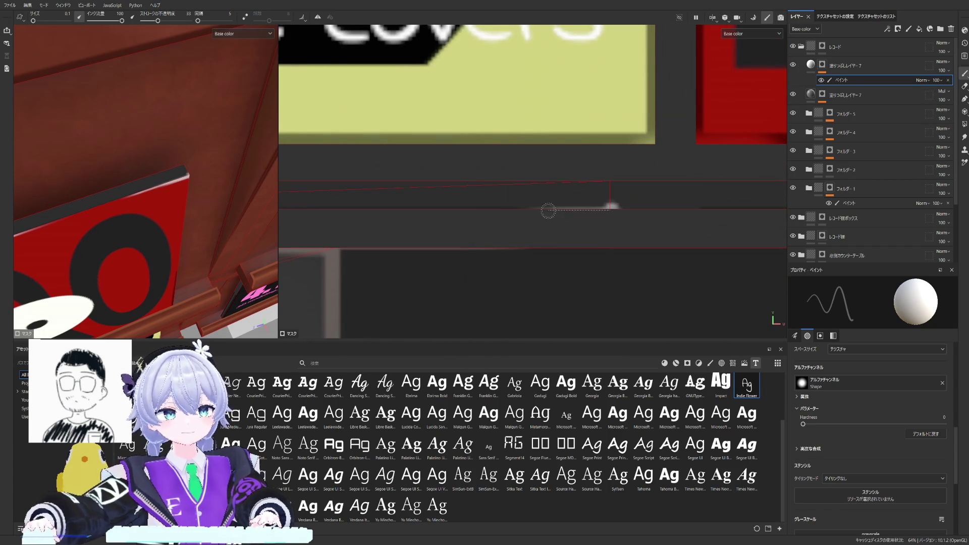
# Paint a light stroke along the edge strip, undoing a misplaced one, and check it in 3D.
pyautogui.moveTo(613, 205); pyautogui.dragTo(534, 206)
pyautogui.hotkey('ctrl', 'z')
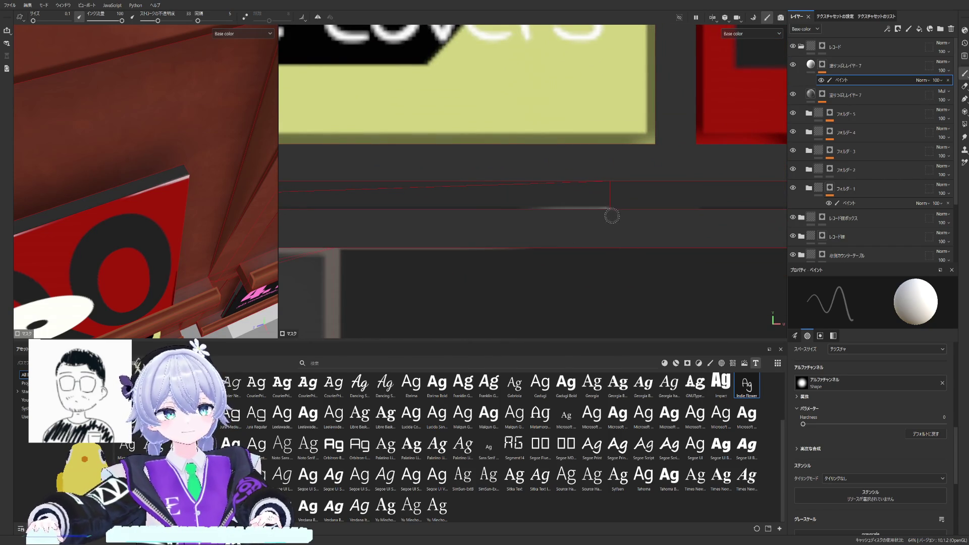
pyautogui.moveTo(609, 206); pyautogui.dragTo(499, 211)
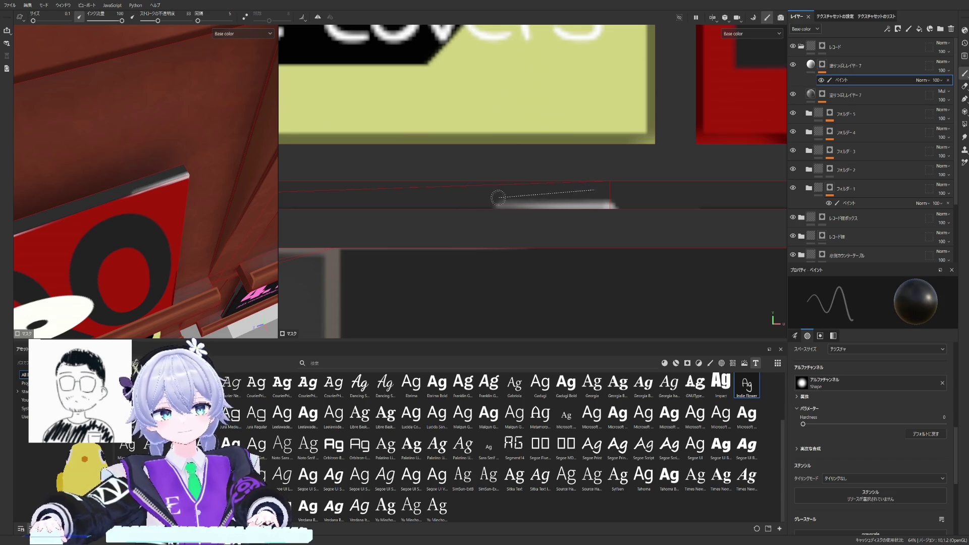
pyautogui.moveTo(518, 200); pyautogui.dragTo(602, 196)
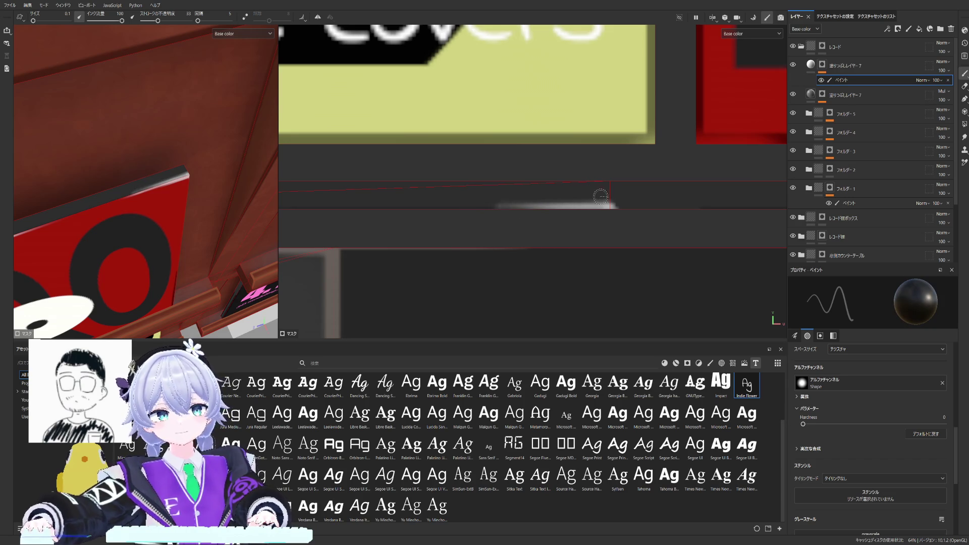
pyautogui.keyDown('alt'); pyautogui.moveTo(152, 190); pyautogui.dragTo(228, 227); pyautogui.keyUp('alt')
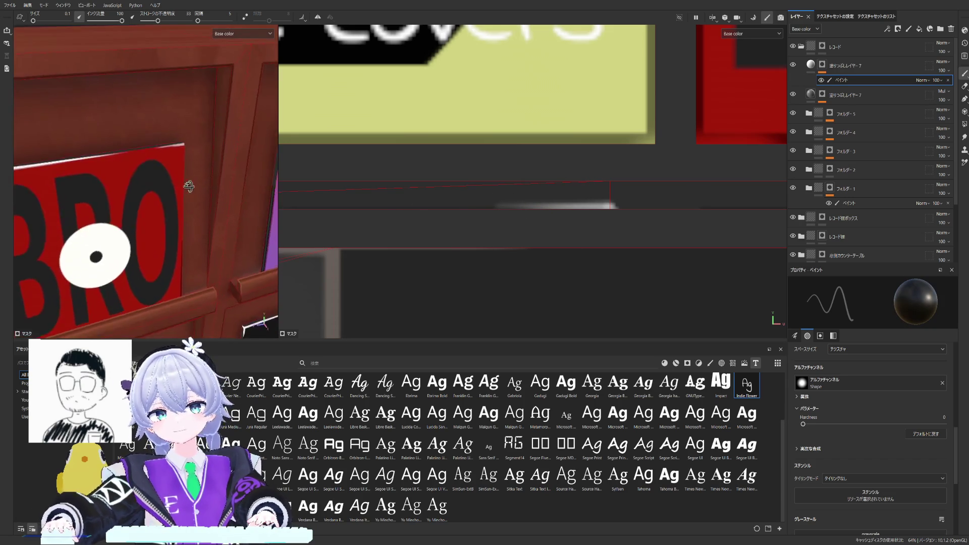
pyautogui.keyDown('alt'); pyautogui.moveTo(152, 189); pyautogui.dragTo(175, 198); pyautogui.keyUp('alt')
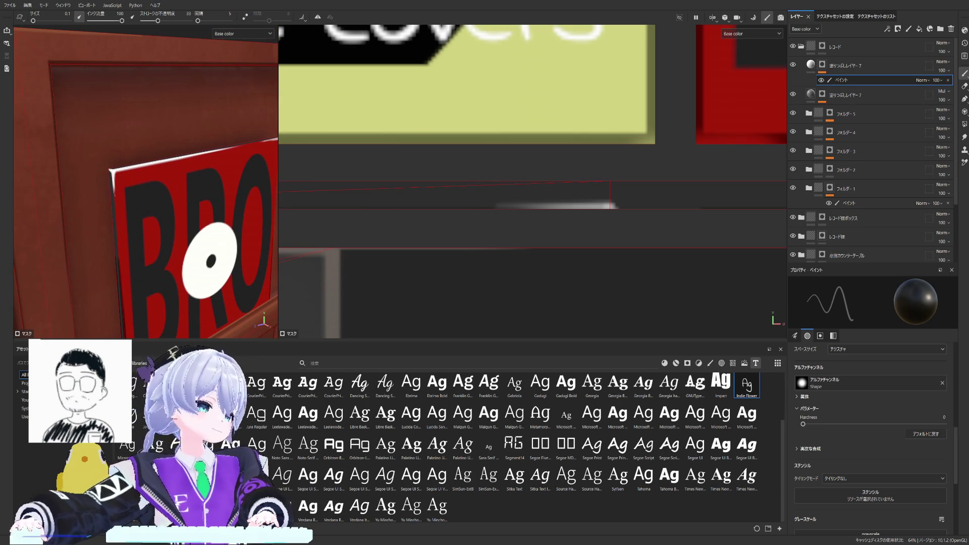
pyautogui.keyDown('alt'); pyautogui.moveTo(222, 227); pyautogui.dragTo(136, 121); pyautogui.keyUp('alt')
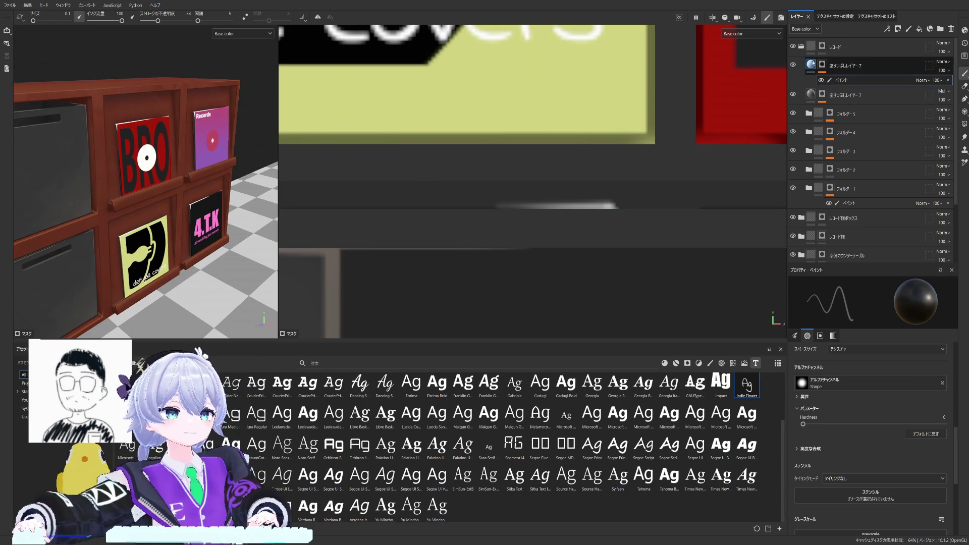
# Select folder 5 and add a new fill layer above it covering the tiles.
pyautogui.click(840, 65)
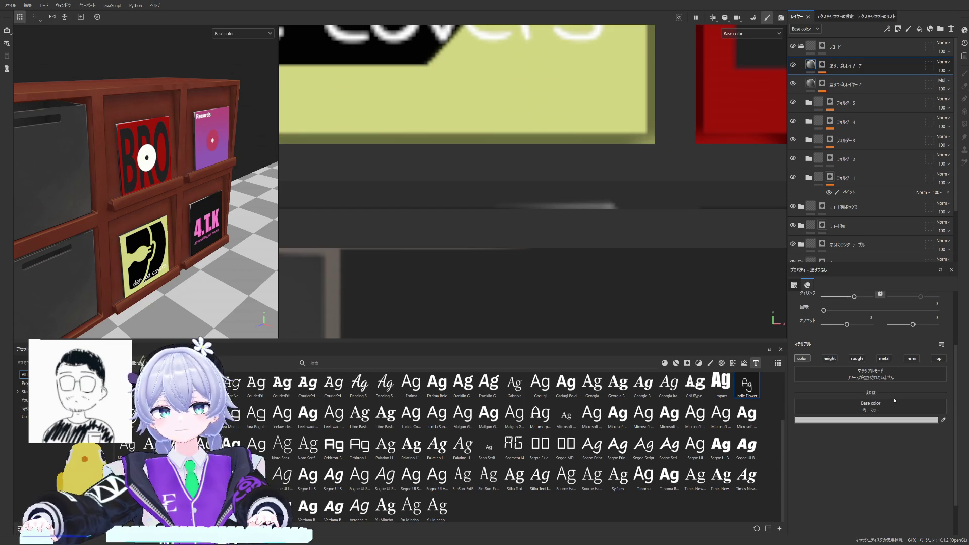
pyautogui.moveTo(91, 228)
pyautogui.keyDown('alt'); pyautogui.mouseDown()
pyautogui.moveTo(157, 216)
pyautogui.moveTo(182, 198)
pyautogui.moveTo(182, 212)
pyautogui.moveTo(167, 188)
pyautogui.moveTo(176, 187)
pyautogui.moveTo(149, 176)
pyautogui.moveTo(587, 183)
pyautogui.mouseUp(); pyautogui.keyUp('alt')
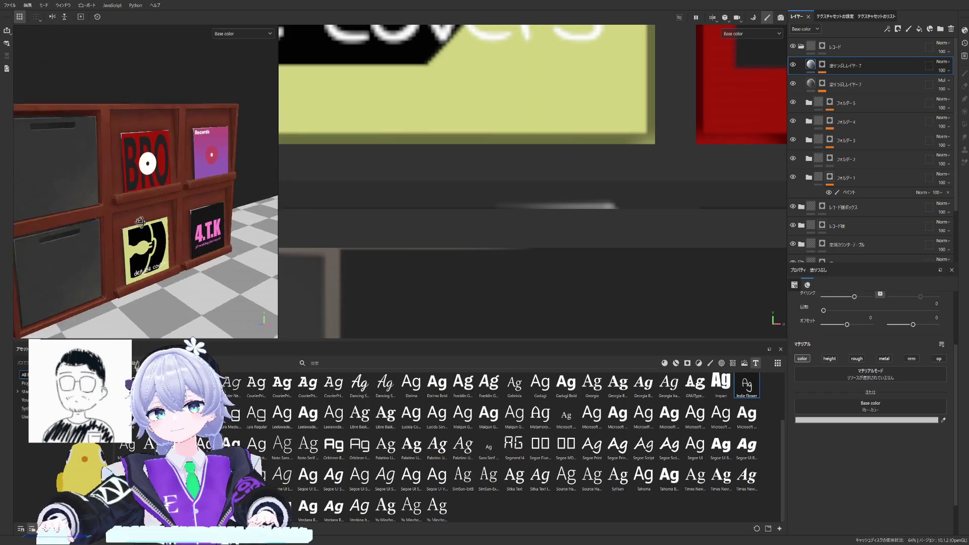
pyautogui.scroll(5, 162, 180)
pyautogui.keyDown('alt'); pyautogui.moveTo(455, 197); pyautogui.dragTo(365, 193); pyautogui.keyUp('alt')
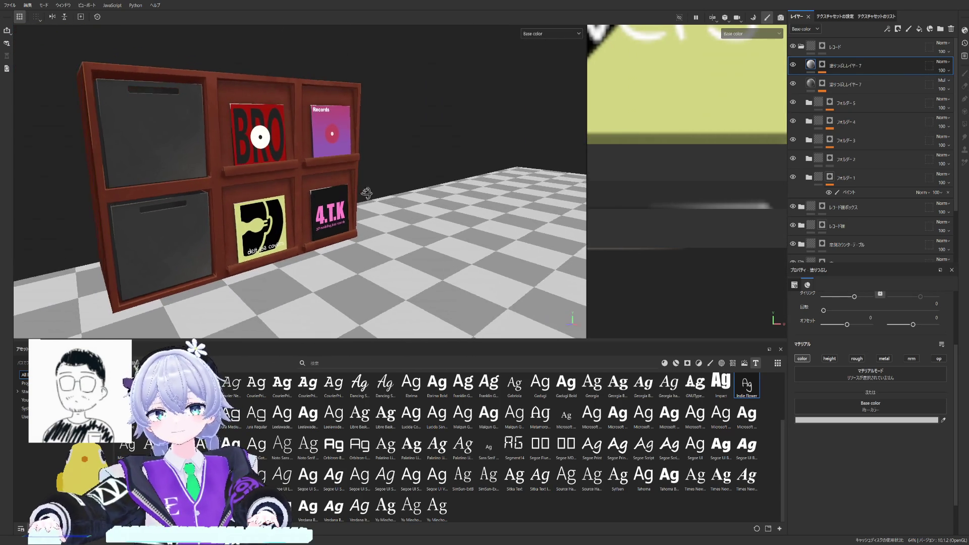
pyautogui.scroll(4, 365, 194)
pyautogui.scroll(4, 367, 189)
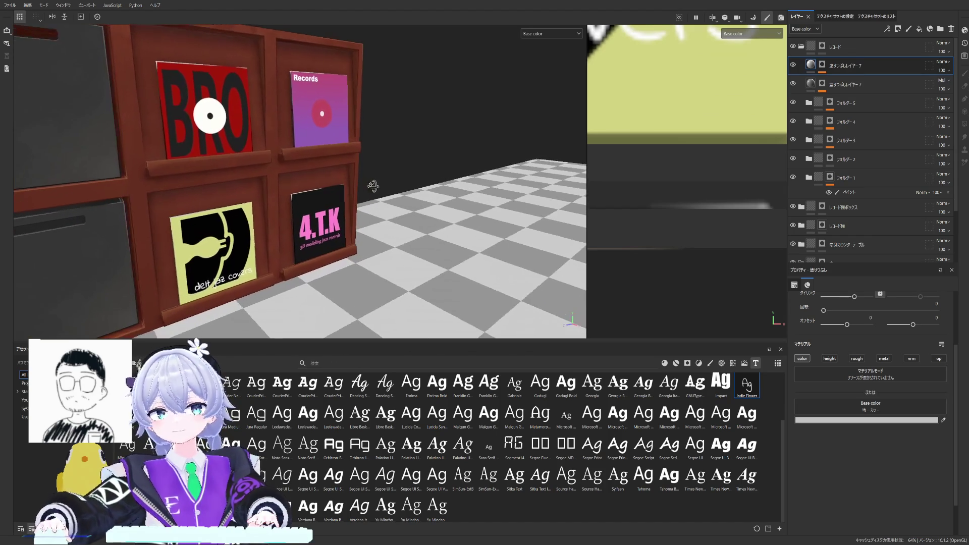
pyautogui.keyDown('alt'); pyautogui.moveTo(369, 186); pyautogui.dragTo(363, 191); pyautogui.keyUp('alt')
pyautogui.click(871, 102)
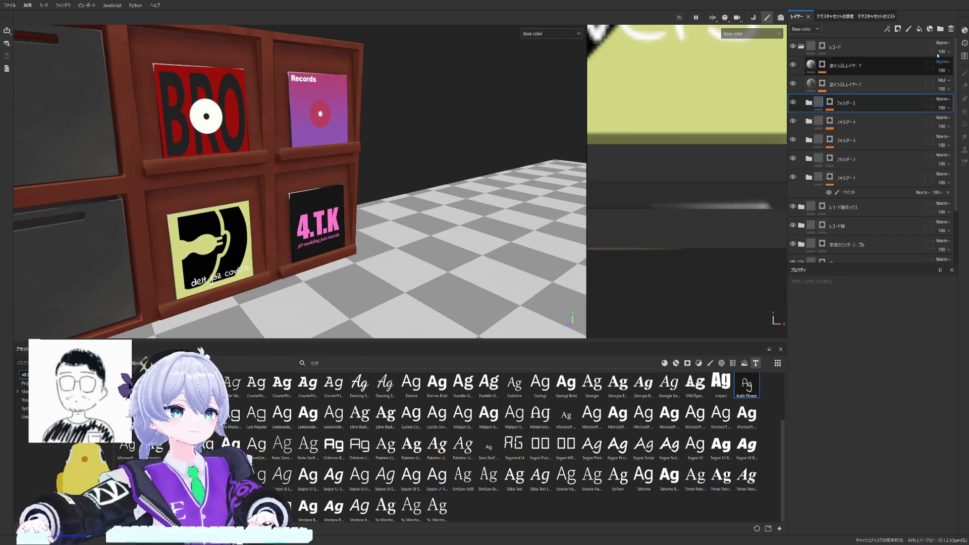
pyautogui.click(918, 30)
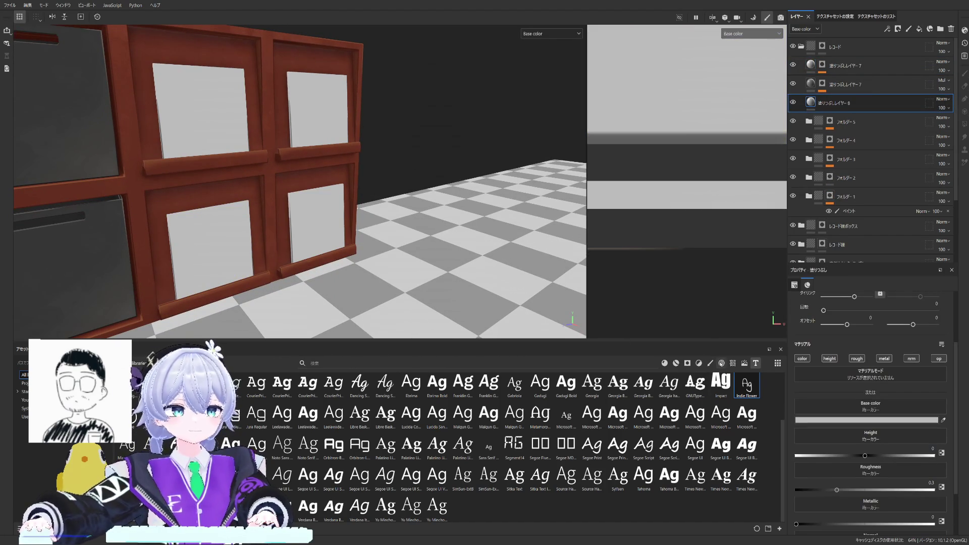
# Filter the asset library to procedurals and drop Blue Noise into the mask's grayscale input.
pyautogui.click(721, 363)
pyautogui.click(732, 363)
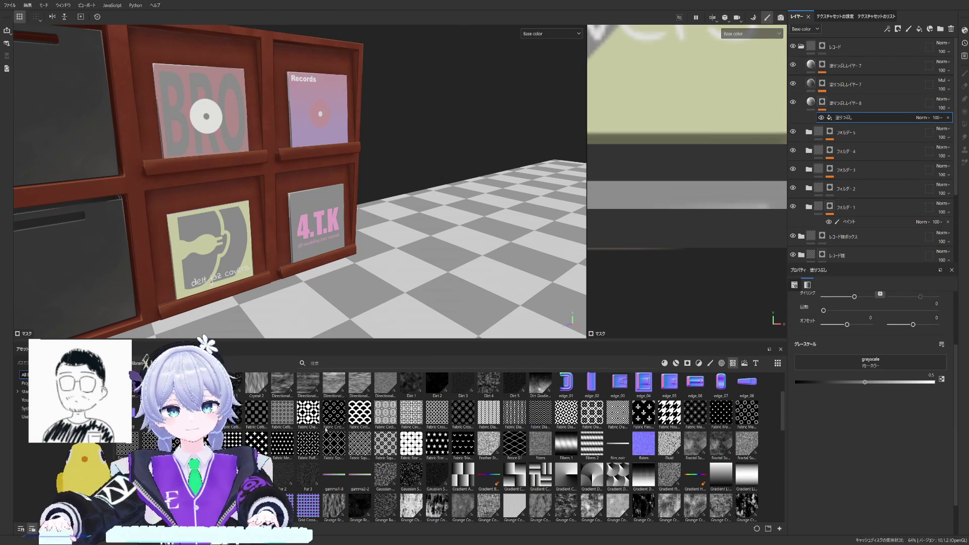
pyautogui.scroll(-5, 493, 446)
pyautogui.scroll(-5, 492, 446)
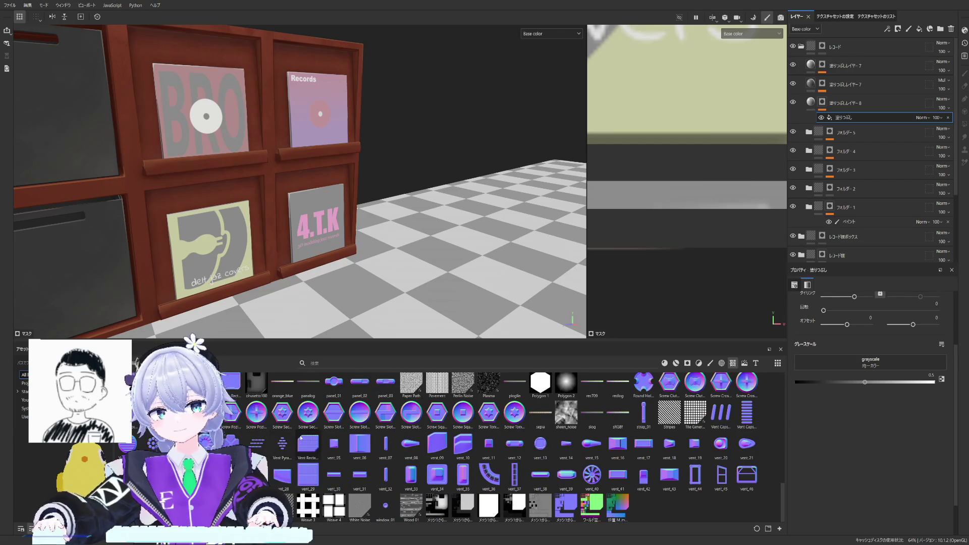
pyautogui.scroll(5, 703, 442)
pyautogui.scroll(3, 703, 442)
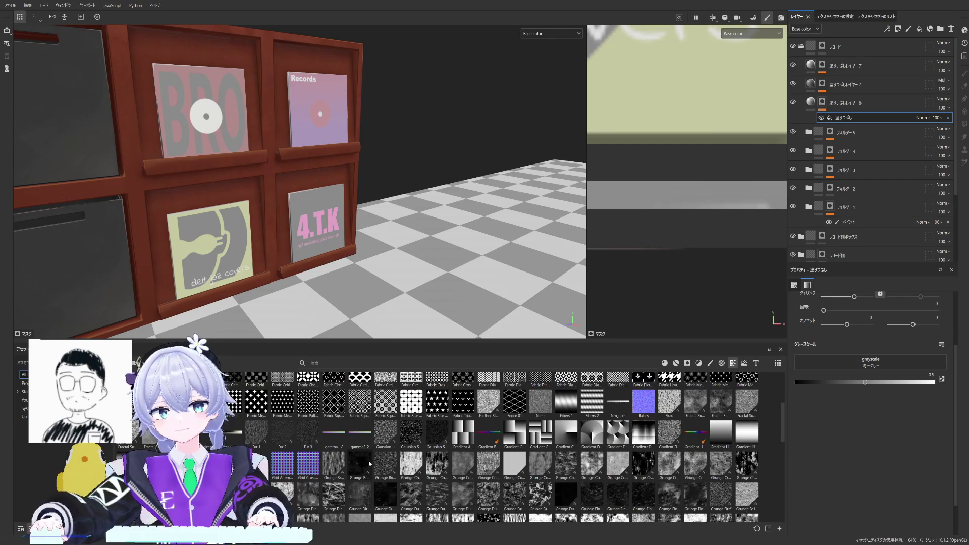
pyautogui.scroll(-4, 492, 448)
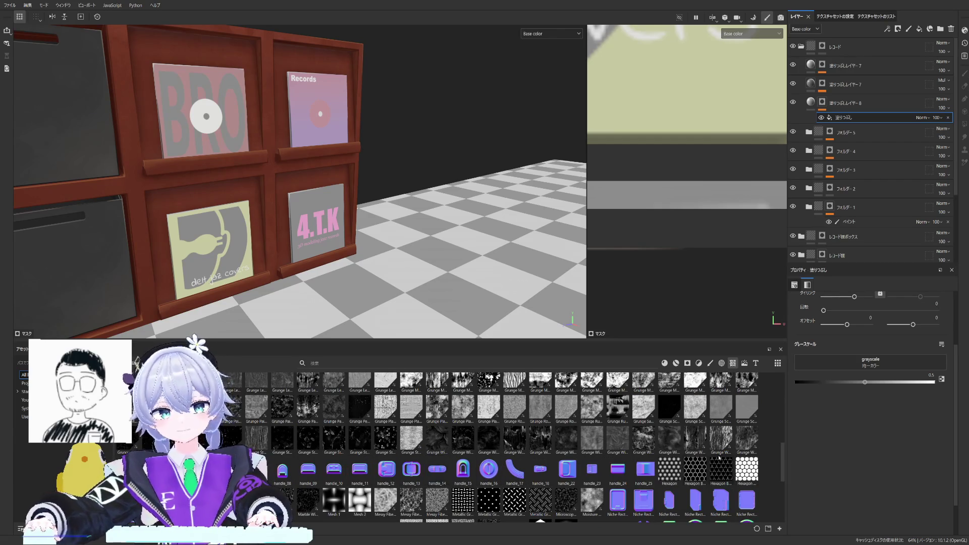
pyautogui.scroll(-3, 784, 458)
pyautogui.scroll(-2, 784, 471)
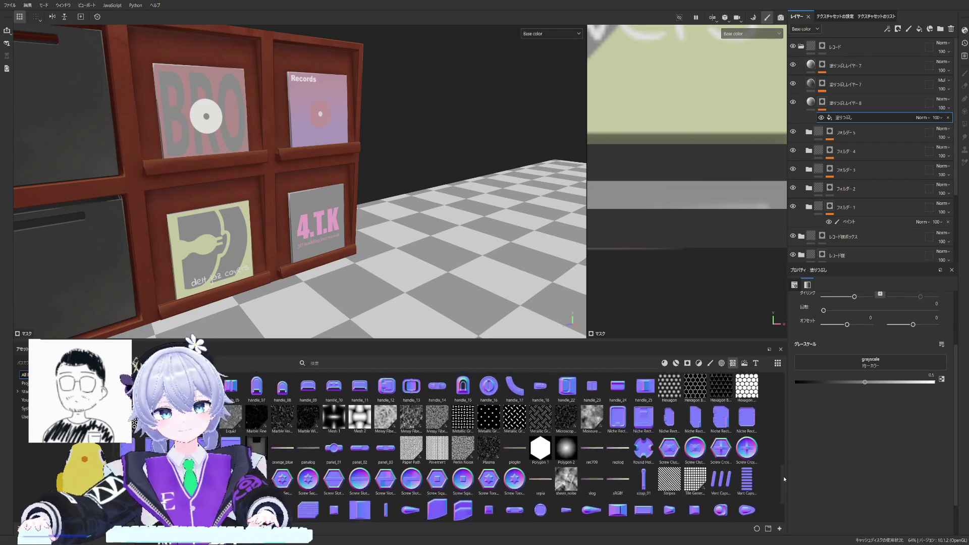
pyautogui.scroll(-2, 782, 483)
pyautogui.scroll(4, 780, 477)
pyautogui.scroll(3, 785, 455)
pyautogui.scroll(3, 786, 454)
pyautogui.scroll(3, 783, 445)
pyautogui.scroll(3, 780, 432)
pyautogui.scroll(2, 778, 417)
pyautogui.scroll(3, 778, 415)
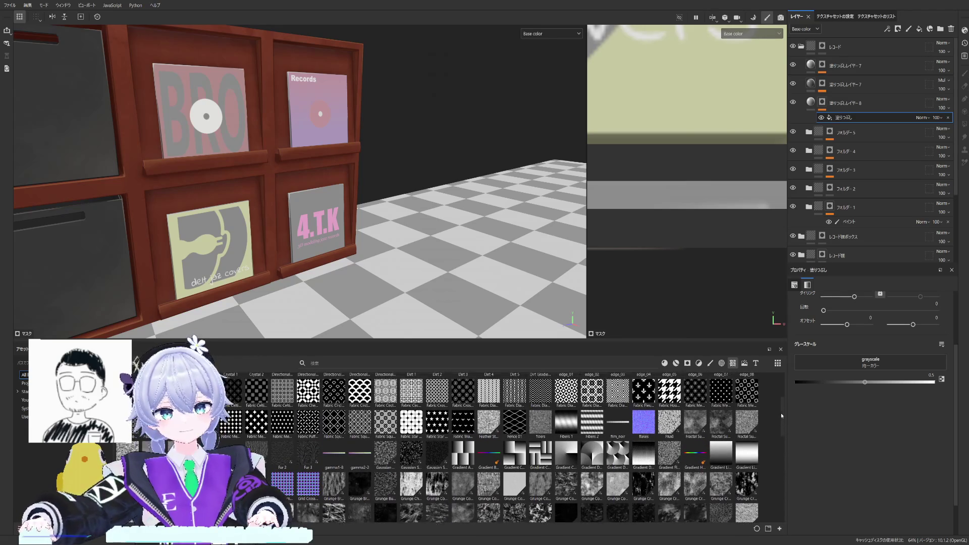
pyautogui.scroll(3, 781, 409)
pyautogui.scroll(3, 780, 397)
pyautogui.moveTo(778, 388)
pyautogui.mouseDown()
pyautogui.moveTo(774, 502)
pyautogui.moveTo(780, 462)
pyautogui.mouseUp()
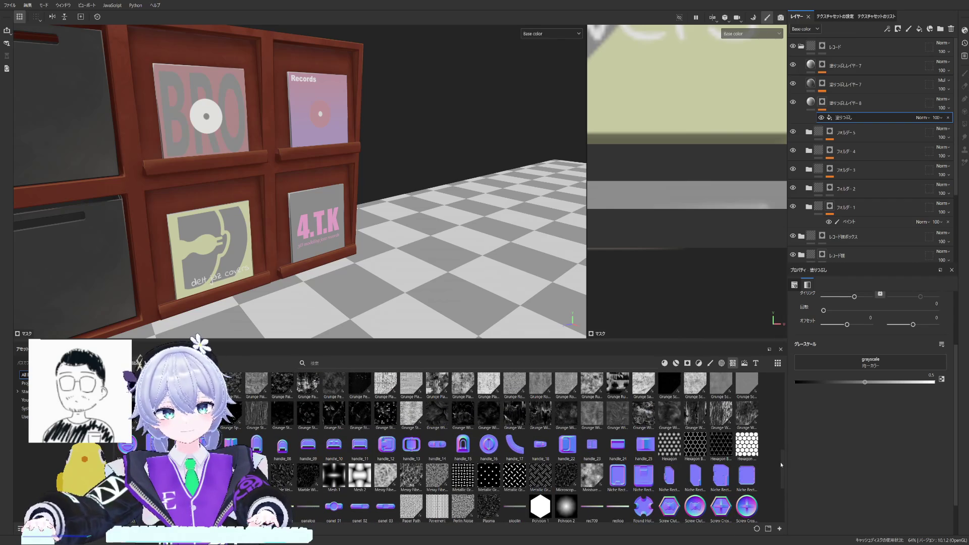
pyautogui.scroll(-1, 780, 462)
pyautogui.moveTo(779, 471); pyautogui.dragTo(782, 430)
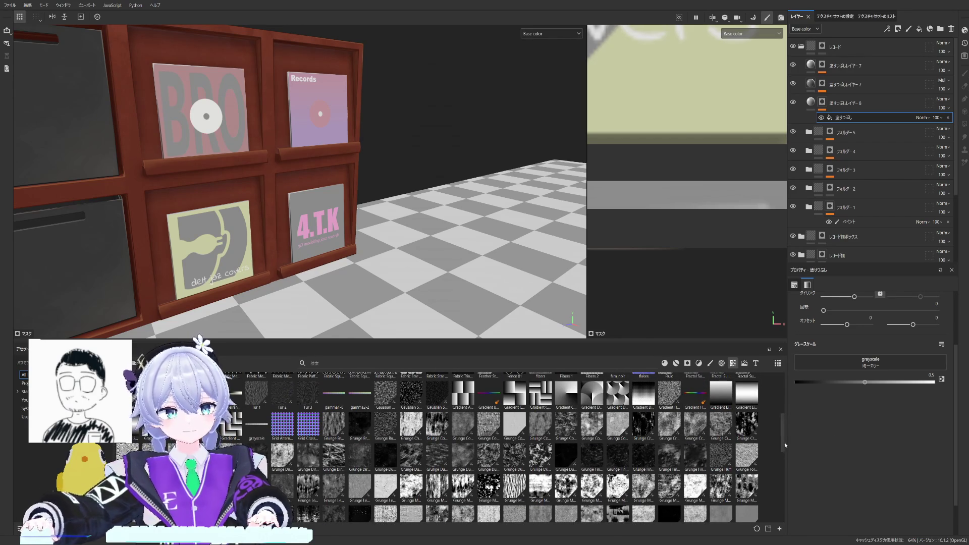
pyautogui.moveTo(787, 442); pyautogui.dragTo(774, 405)
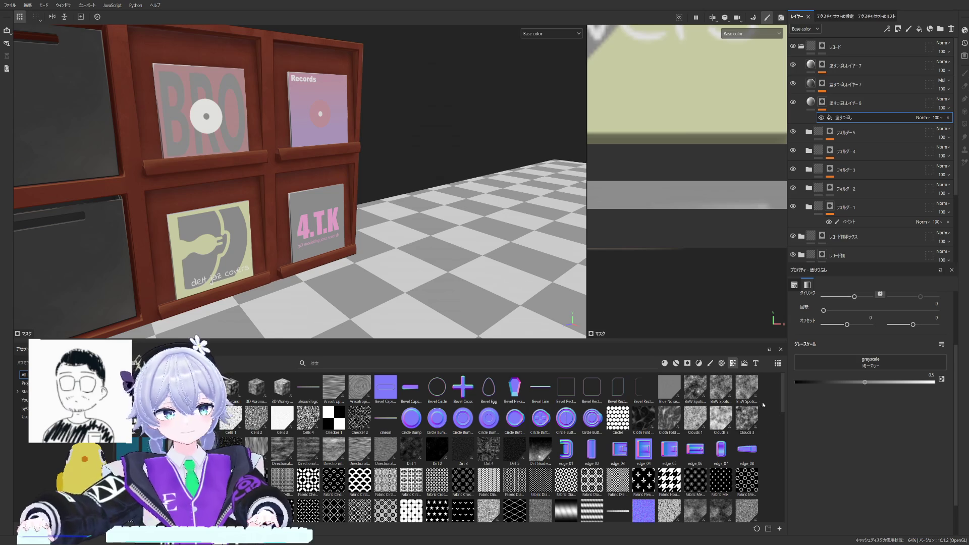
pyautogui.scroll(-1, 778, 404)
pyautogui.moveTo(669, 388); pyautogui.dragTo(883, 365)
pyautogui.scroll(3, 362, 224)
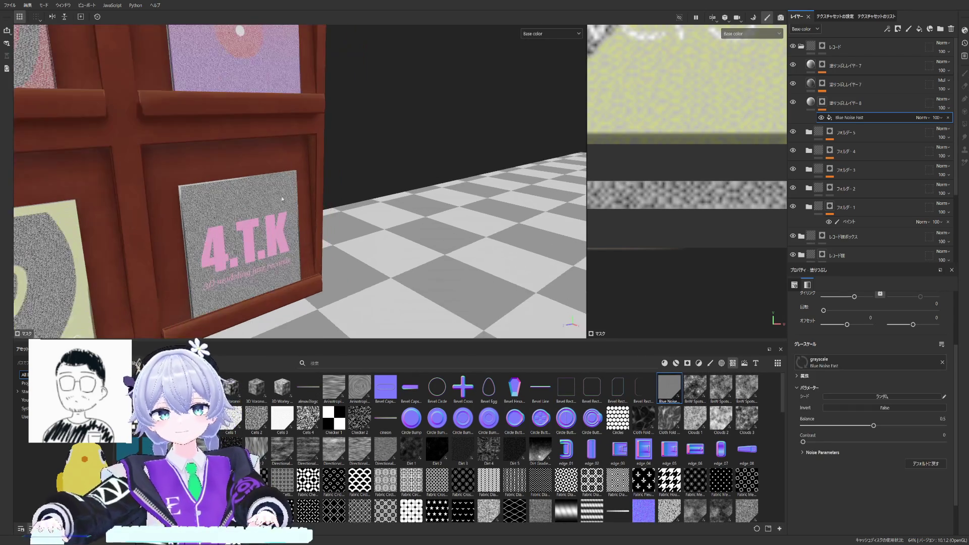
pyautogui.scroll(2, 362, 224)
pyautogui.scroll(-3, 362, 224)
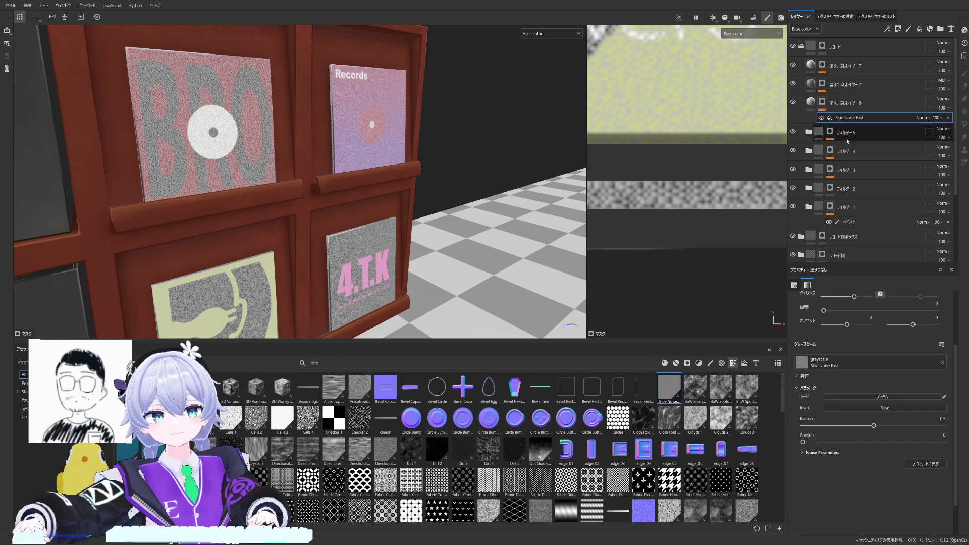
pyautogui.scroll(2, 838, 331)
# Raise the Blue Noise tiling for finer grain and zoom onto the BRO cover.
pyautogui.moveTo(853, 336); pyautogui.dragTo(858, 336)
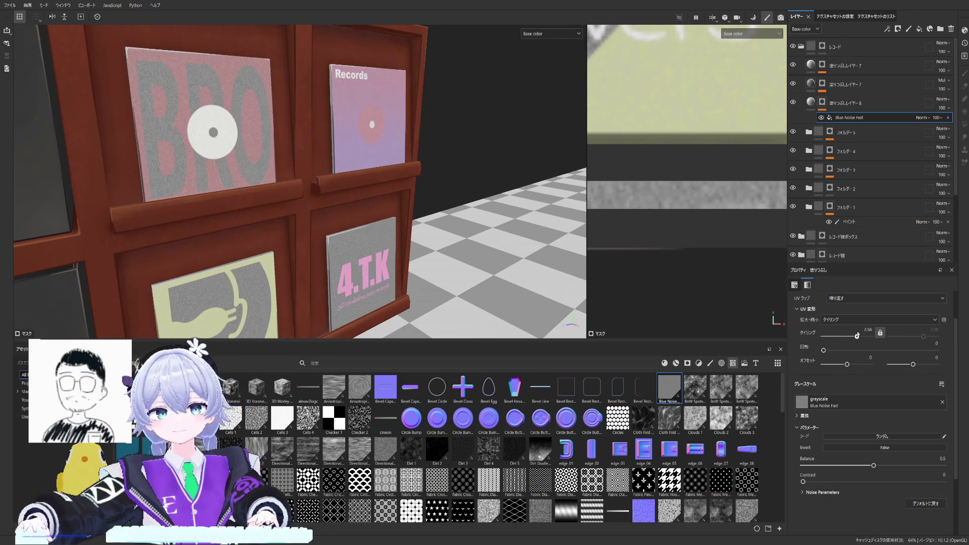
pyautogui.keyDown('alt'); pyautogui.moveTo(567, 287); pyautogui.dragTo(412, 217); pyautogui.keyUp('alt')
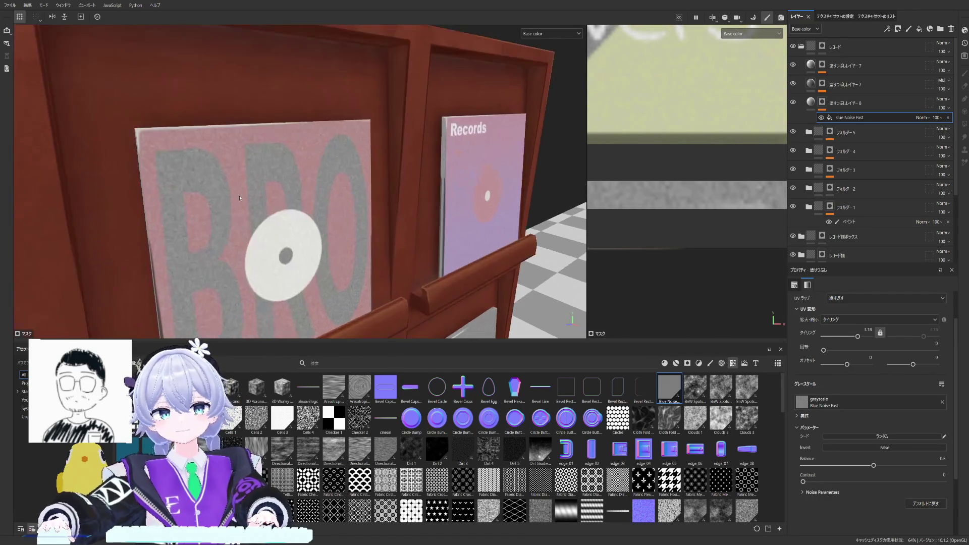
pyautogui.doubleClick(848, 117)
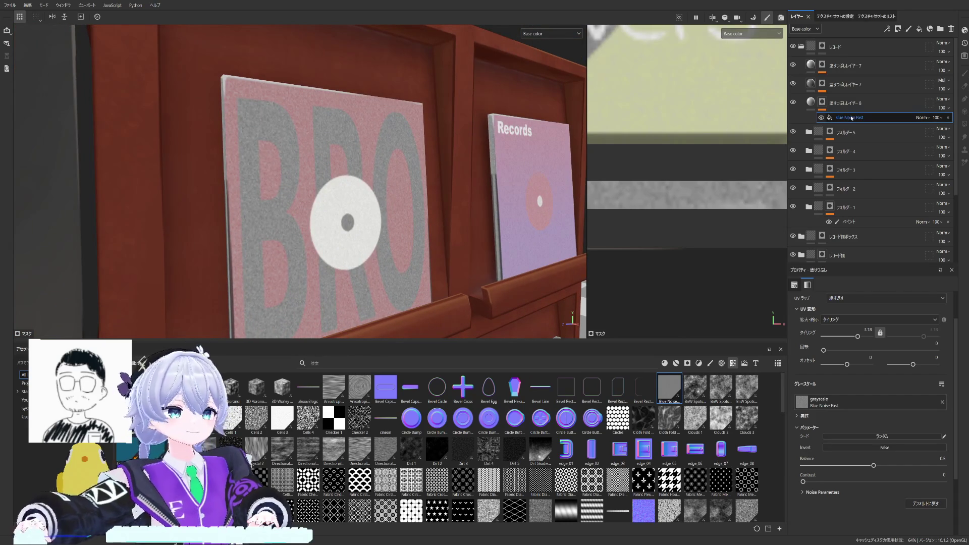
# Add a Levels adjustment, raise the noise's black point for contrast, and lower the layer's opacity.
pyautogui.click(874, 251)
pyautogui.moveTo(795, 304)
pyautogui.mouseDown()
pyautogui.moveTo(891, 303)
pyautogui.moveTo(854, 303)
pyautogui.mouseUp()
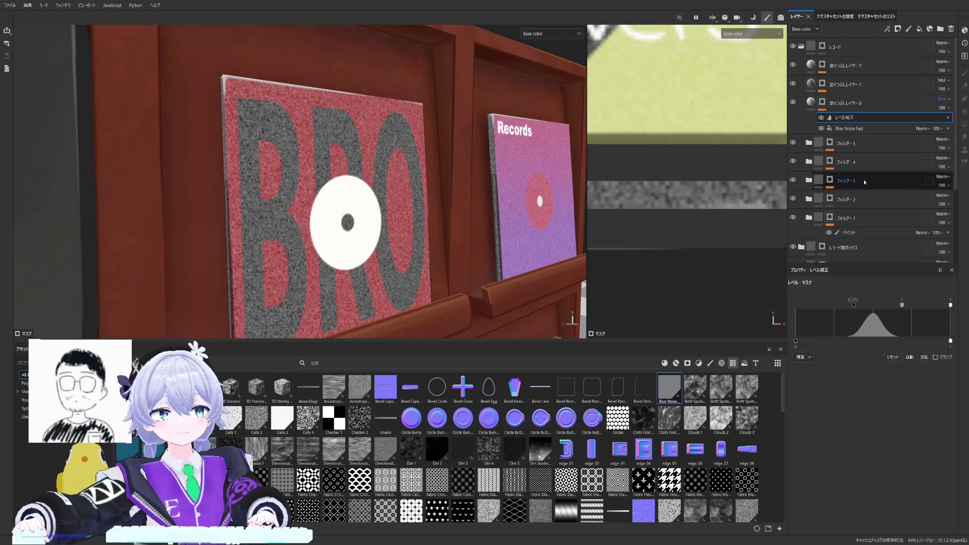
pyautogui.moveTo(946, 108); pyautogui.dragTo(939, 108)
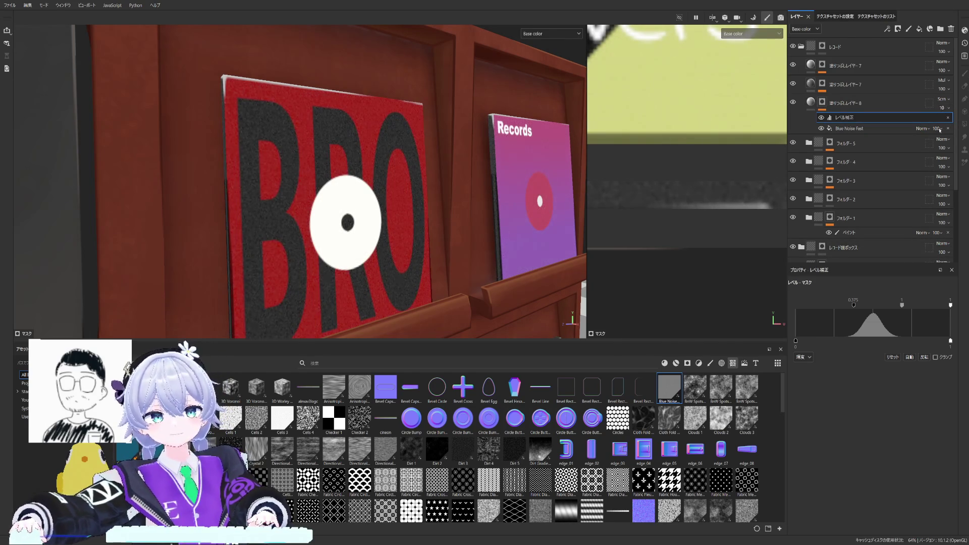
# Orbit the shelf to check the covers, then collapse the records folder.
pyautogui.moveTo(304, 190)
pyautogui.mouseDown(button='middle')
pyautogui.moveTo(399, 231)
pyautogui.moveTo(429, 179)
pyautogui.moveTo(384, 169)
pyautogui.moveTo(122, 200)
pyautogui.moveTo(410, 230)
pyautogui.mouseUp(button='middle')
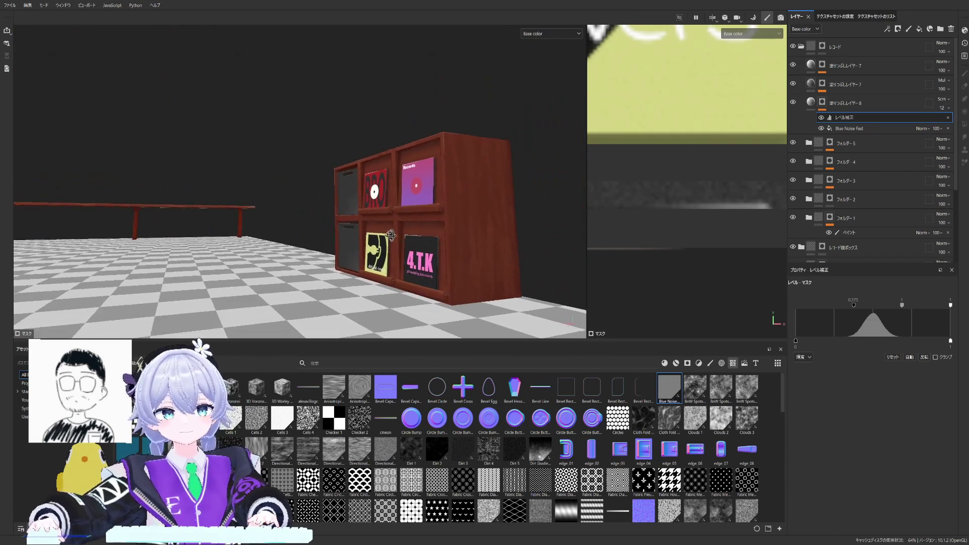
pyautogui.moveTo(390, 235)
pyautogui.keyDown('alt'); pyautogui.mouseDown()
pyautogui.moveTo(382, 266)
pyautogui.moveTo(413, 241)
pyautogui.moveTo(394, 257)
pyautogui.mouseUp(); pyautogui.keyUp('alt')
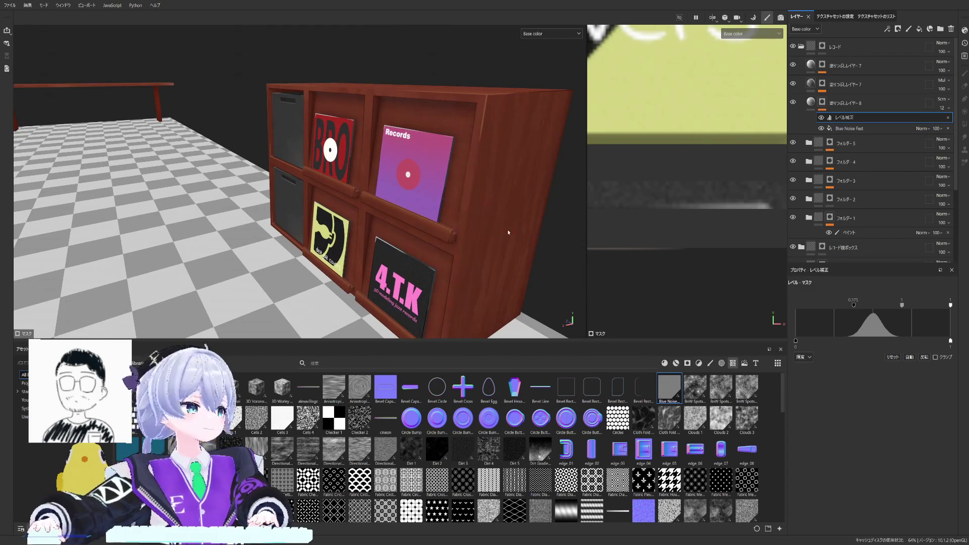
pyautogui.moveTo(492, 224)
pyautogui.keyDown('alt'); pyautogui.mouseDown()
pyautogui.moveTo(421, 199)
pyautogui.moveTo(378, 143)
pyautogui.moveTo(430, 182)
pyautogui.moveTo(421, 220)
pyautogui.moveTo(290, 193)
pyautogui.moveTo(325, 196)
pyautogui.moveTo(323, 224)
pyautogui.moveTo(333, 212)
pyautogui.mouseUp(); pyautogui.keyUp('alt')
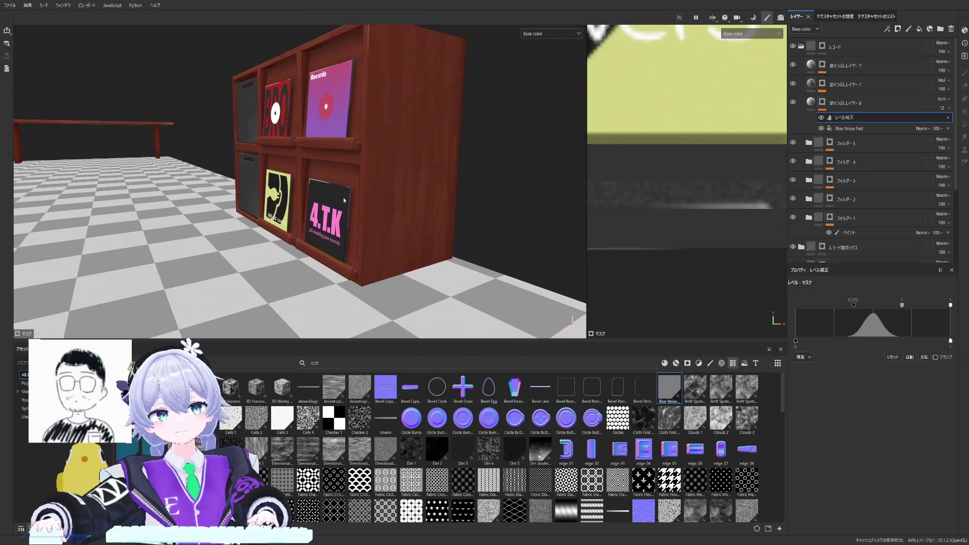
pyautogui.click(801, 121)
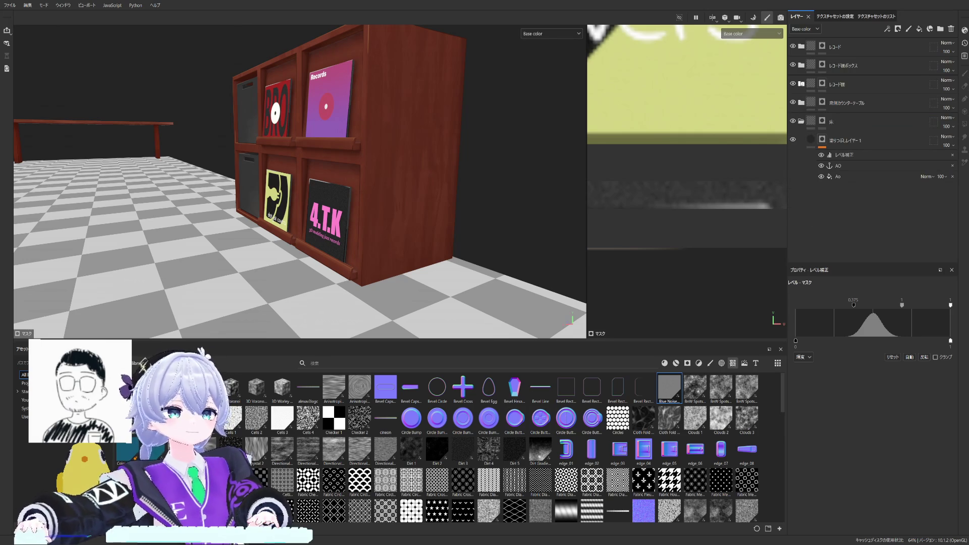
# Show the アウトライン layer's edge mask with the wireframe overlay and inspect it around the cabinet.
pyautogui.click(841, 121)
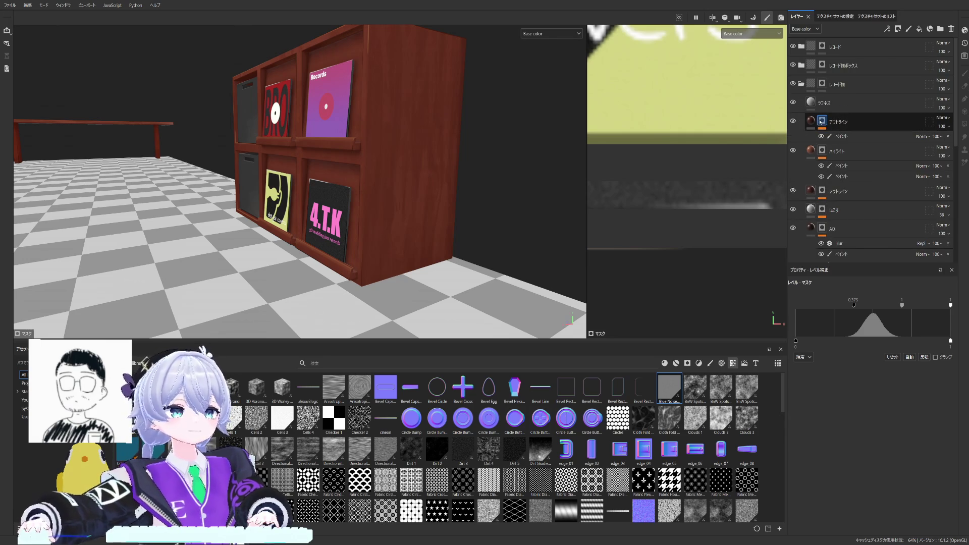
pyautogui.click(822, 121)
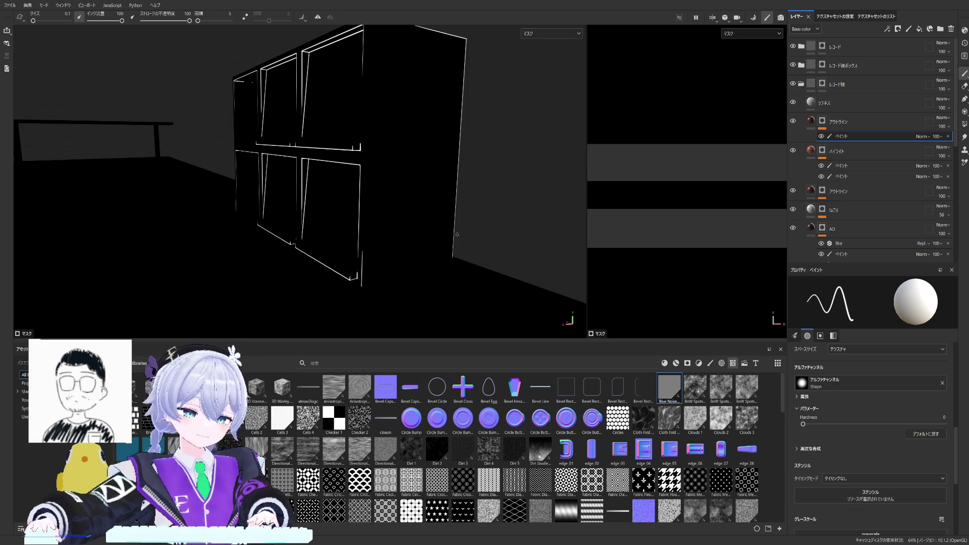
pyautogui.moveTo(454, 237)
pyautogui.mouseDown(button='middle')
pyautogui.moveTo(363, 167)
pyautogui.moveTo(367, 182)
pyautogui.mouseUp(button='middle')
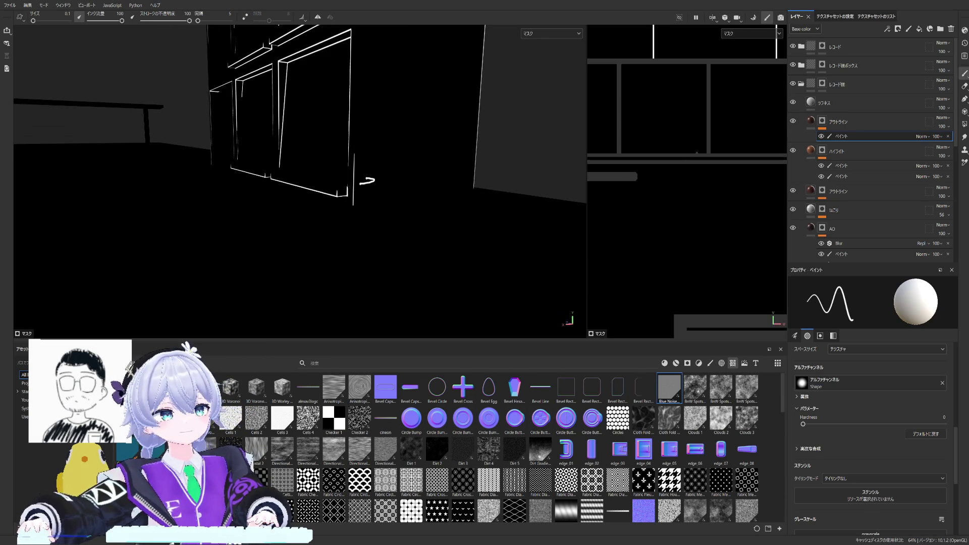
pyautogui.press('F1')
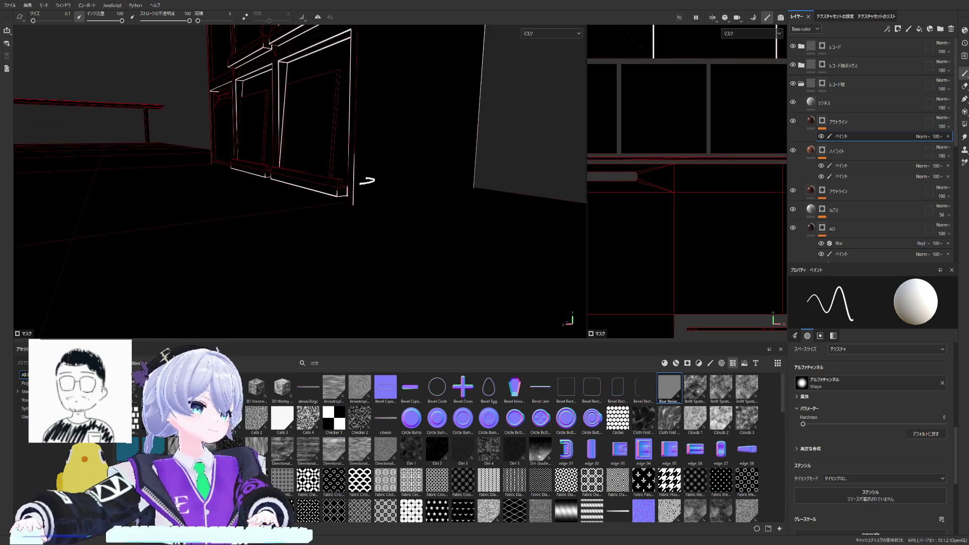
pyautogui.moveTo(669, 83); pyautogui.dragTo(680, 188, button='middle')
pyautogui.scroll(3, 680, 187)
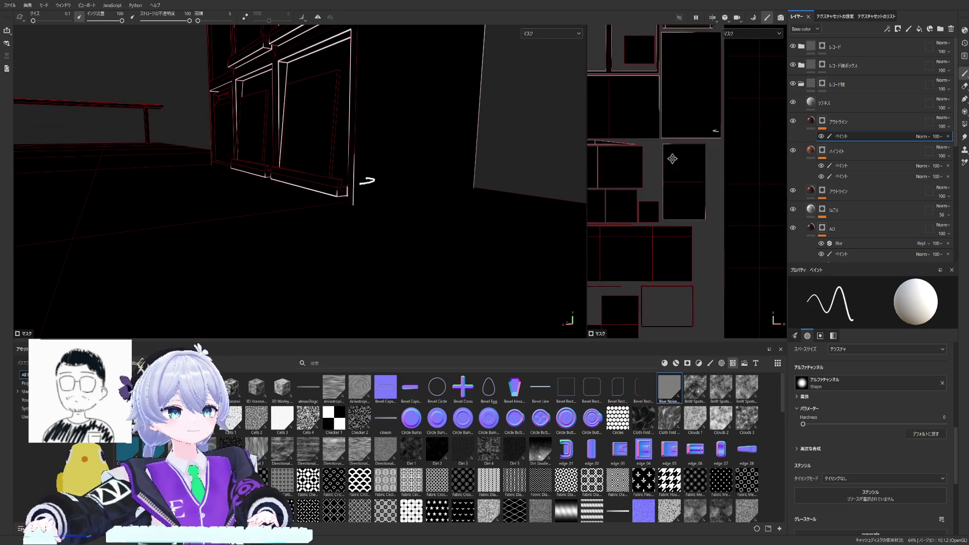
pyautogui.scroll(3, 666, 196)
pyautogui.scroll(2, 655, 212)
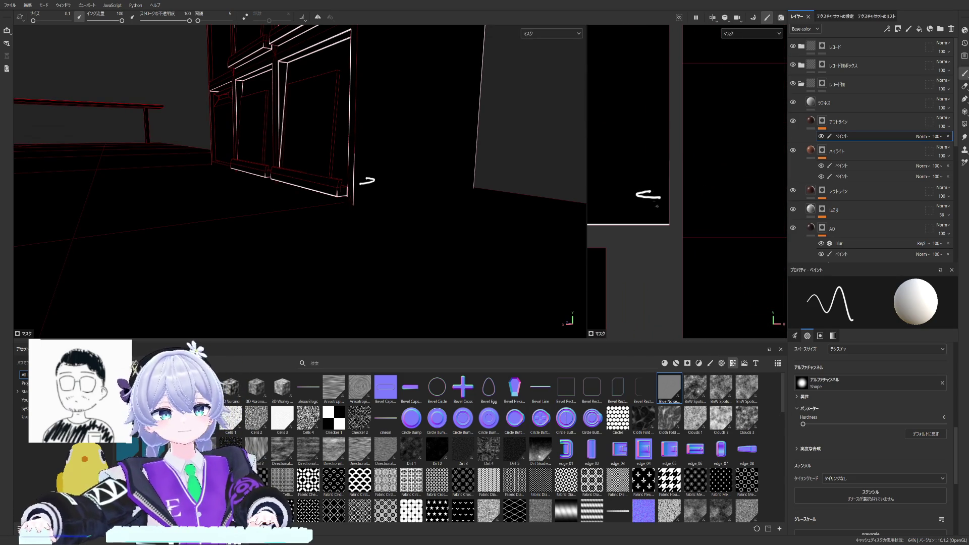
# Undo the stray painted stroke, check the mask across the door grid and UV island, then return to base colour.
pyautogui.hotkey('ctrl', 'z')
pyautogui.moveTo(666, 204); pyautogui.dragTo(678, 246, button='middle')
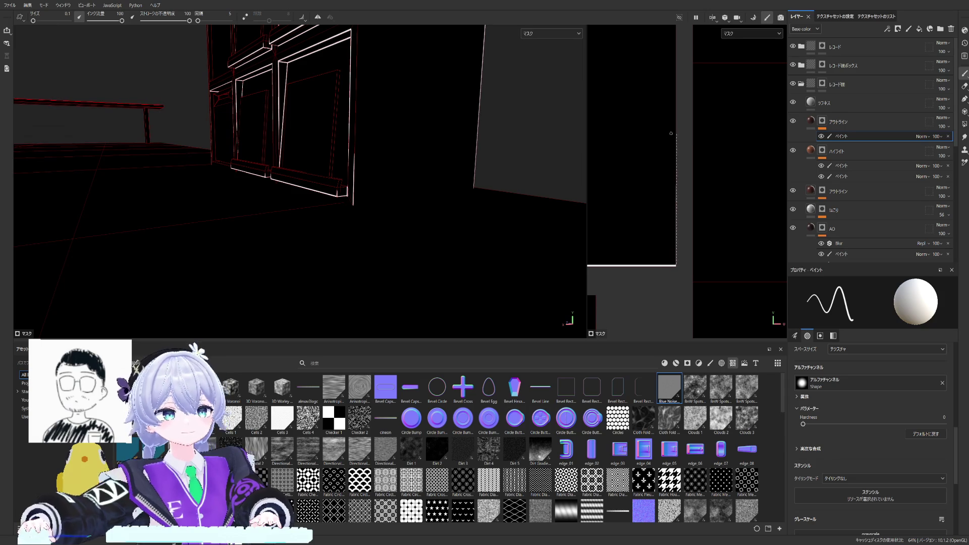
pyautogui.moveTo(484, 151); pyautogui.dragTo(554, 182, button='middle')
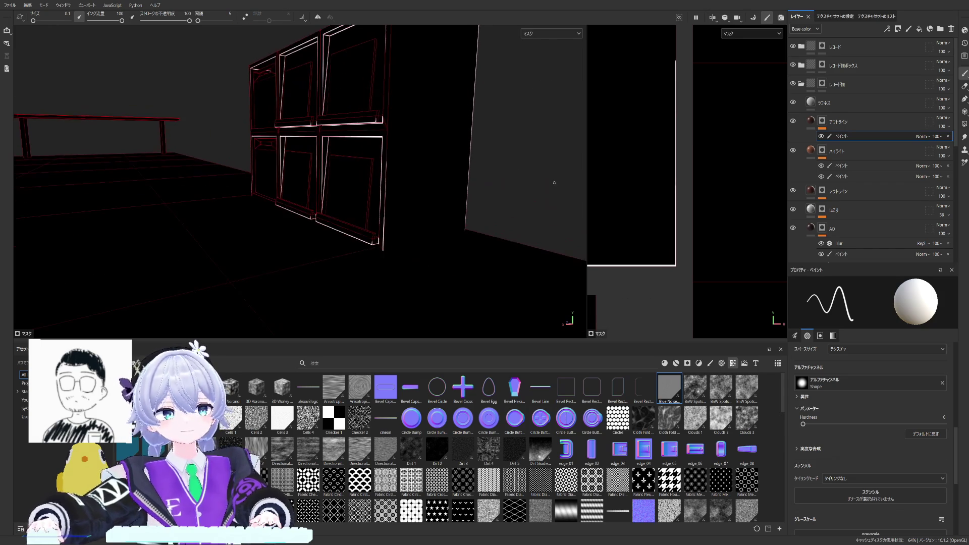
pyautogui.scroll(-2, 447, 156)
pyautogui.scroll(-2, 446, 155)
pyautogui.scroll(-3, 651, 190)
pyautogui.scroll(-2, 666, 204)
pyautogui.scroll(3, 692, 226)
pyautogui.moveTo(693, 226); pyautogui.dragTo(691, 231, button='middle')
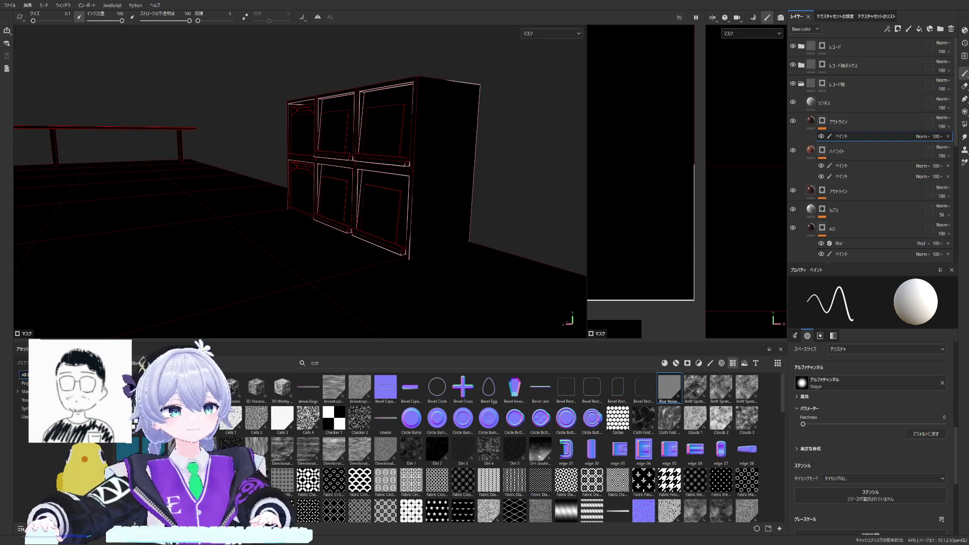
pyautogui.moveTo(651, 189); pyautogui.dragTo(650, 212, button='middle')
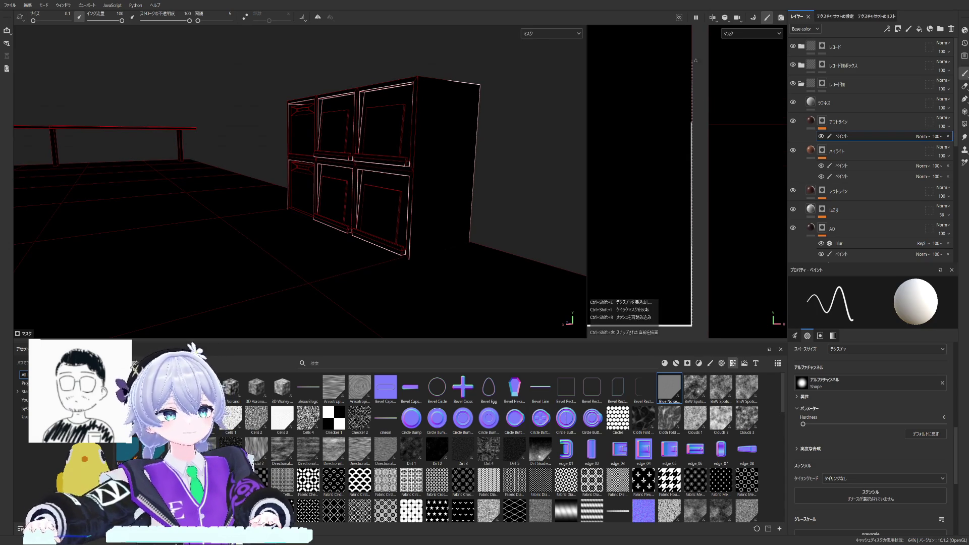
pyautogui.scroll(8, 422, 215)
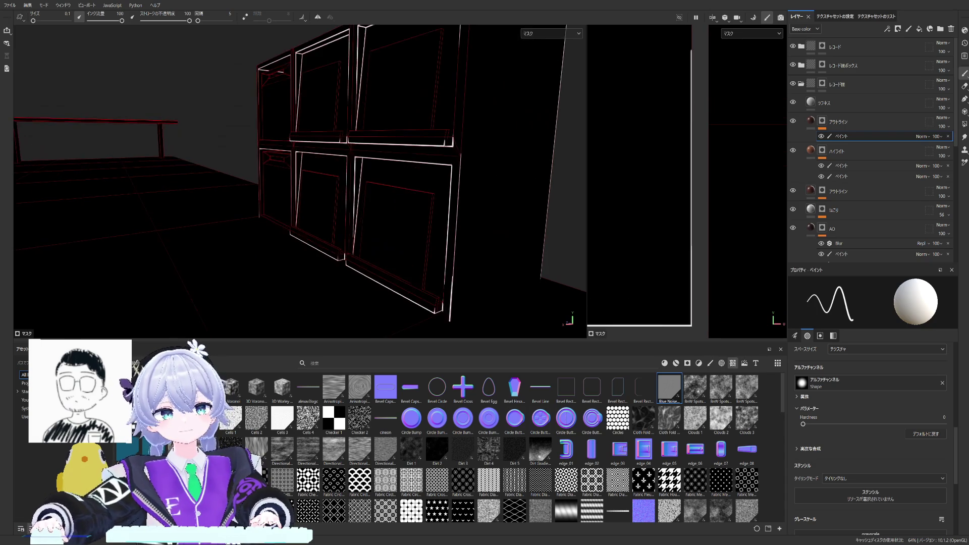
pyautogui.scroll(4, 422, 214)
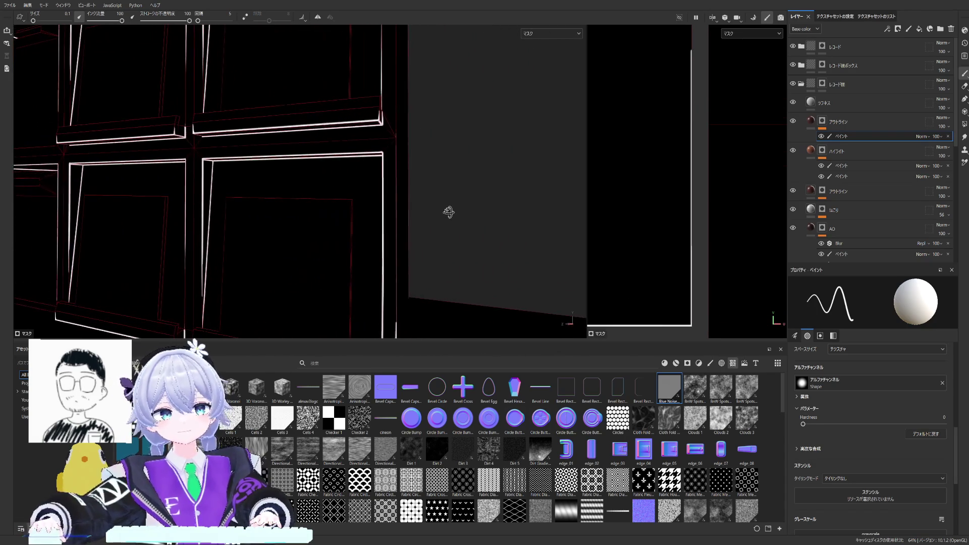
pyautogui.moveTo(587, 203); pyautogui.dragTo(698, 203)
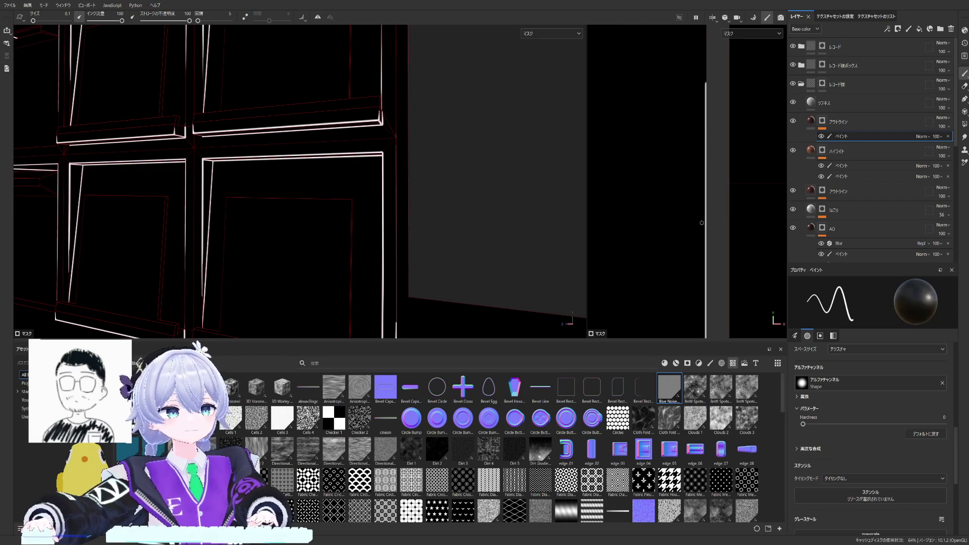
pyautogui.press('ctrl')
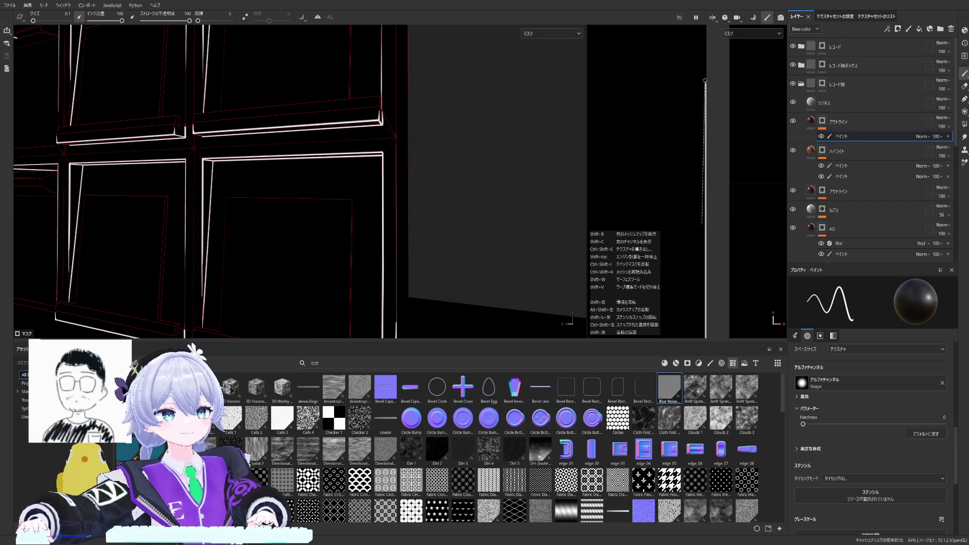
pyautogui.click(838, 121)
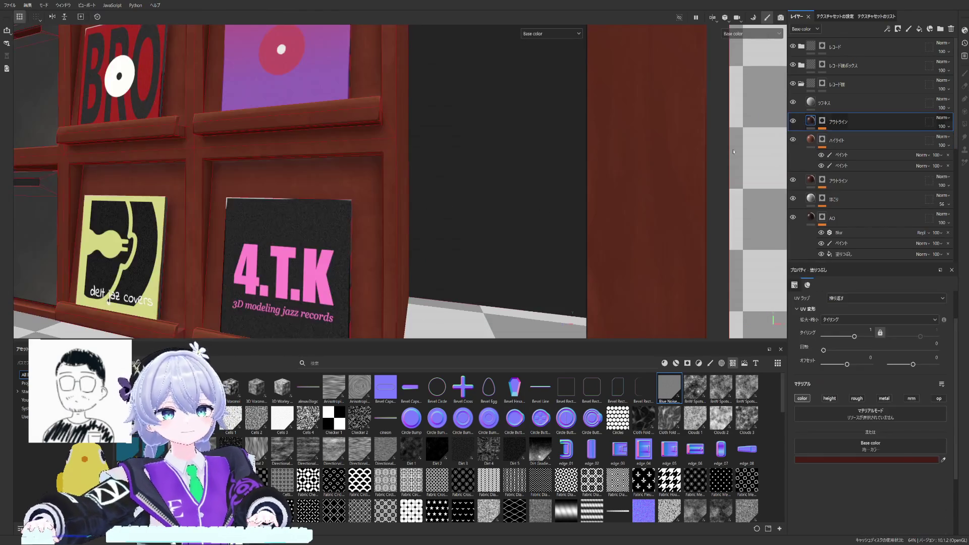
pyautogui.keyDown('alt'); pyautogui.moveTo(415, 214); pyautogui.dragTo(429, 202); pyautogui.keyUp('alt')
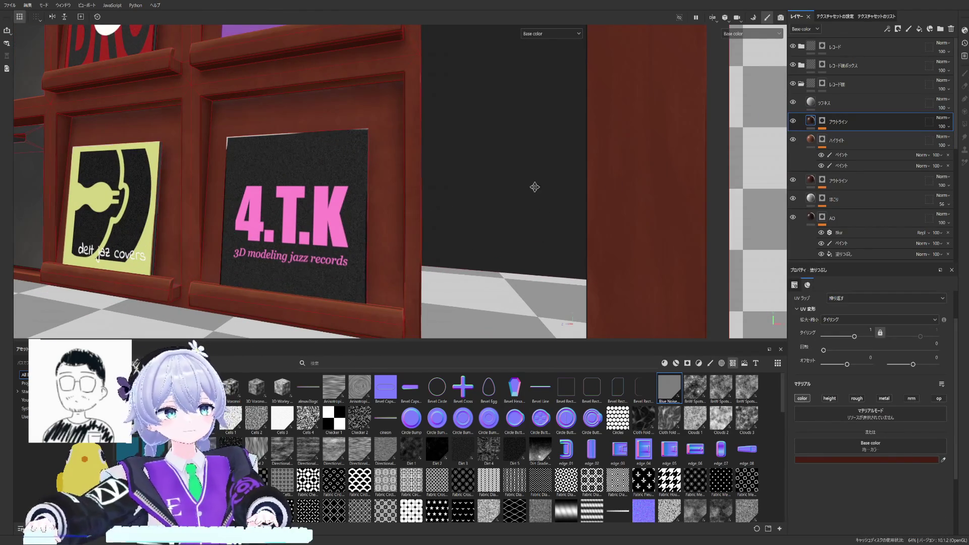
pyautogui.click(909, 29)
pyautogui.click(878, 121)
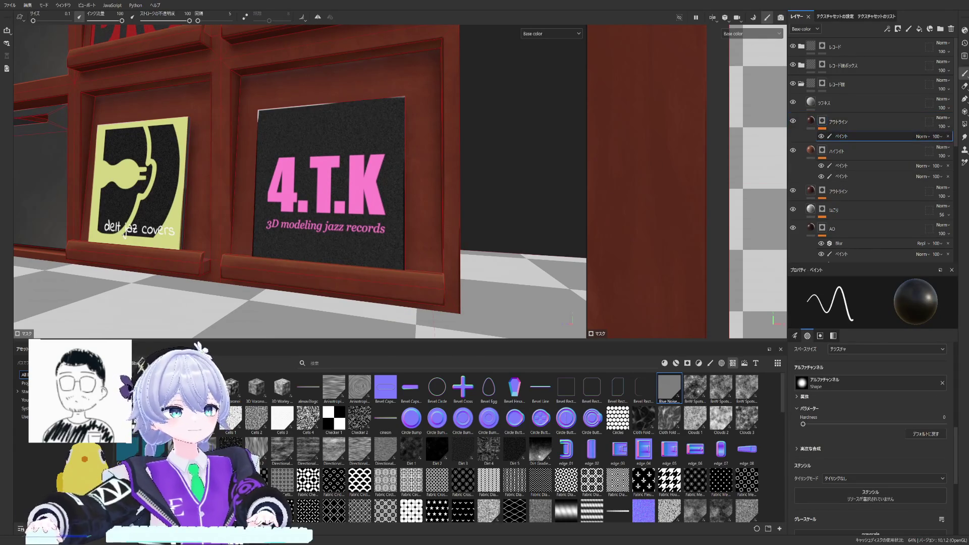
pyautogui.press('x')
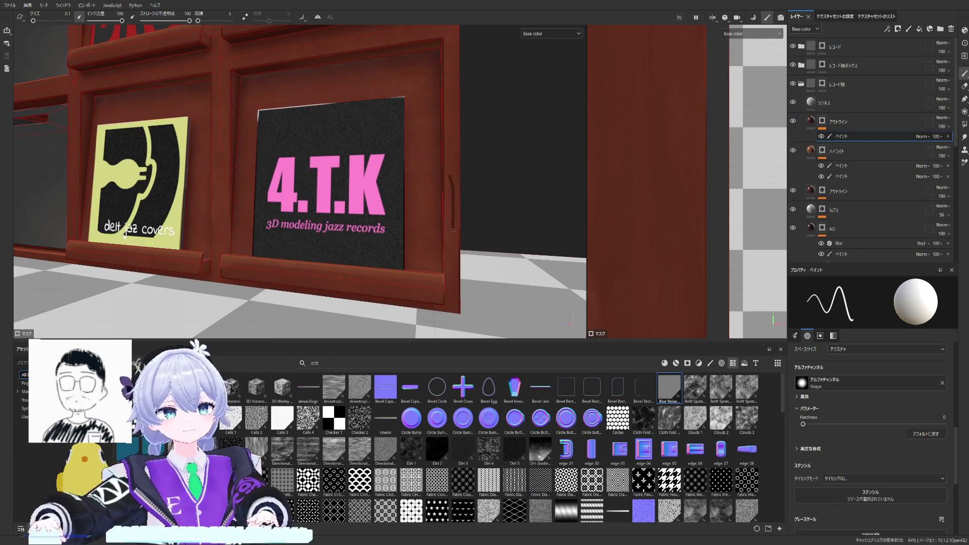
pyautogui.scroll(-4, 603, 184)
pyautogui.scroll(-4, 603, 183)
pyautogui.scroll(-3, 621, 212)
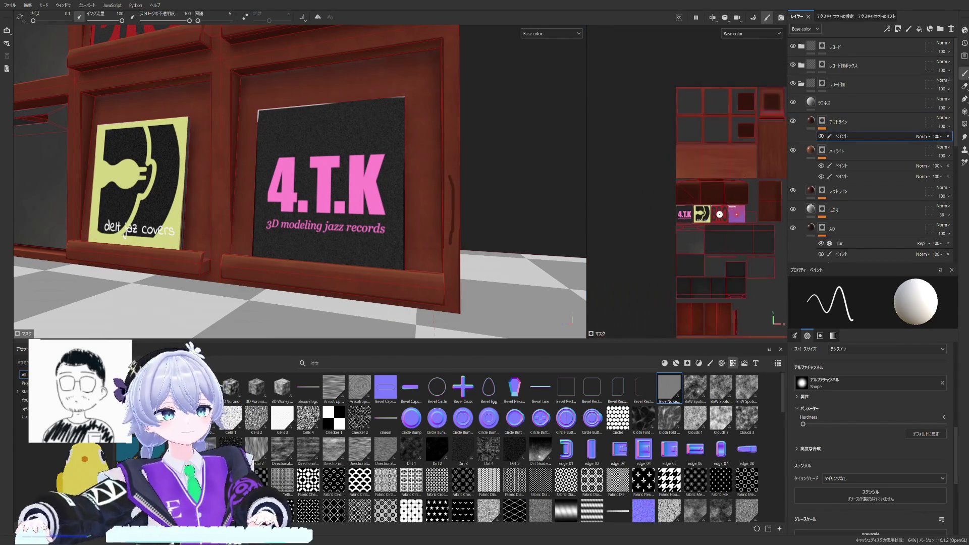
pyautogui.scroll(3, 645, 235)
pyautogui.scroll(3, 646, 227)
pyautogui.scroll(3, 646, 212)
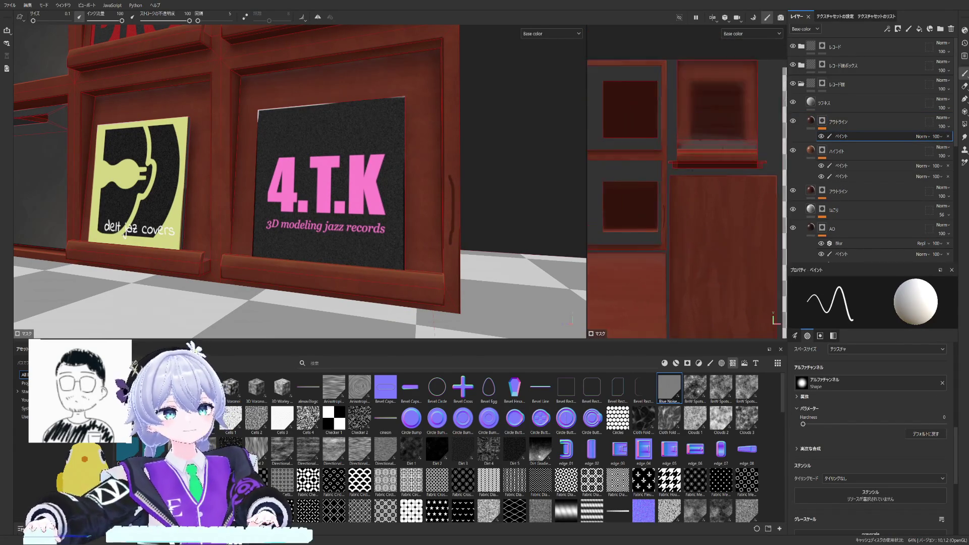
pyautogui.scroll(2, 645, 198)
pyautogui.moveTo(645, 198)
pyautogui.mouseDown(button='middle')
pyautogui.moveTo(698, 244)
pyautogui.moveTo(696, 302)
pyautogui.mouseUp(button='middle')
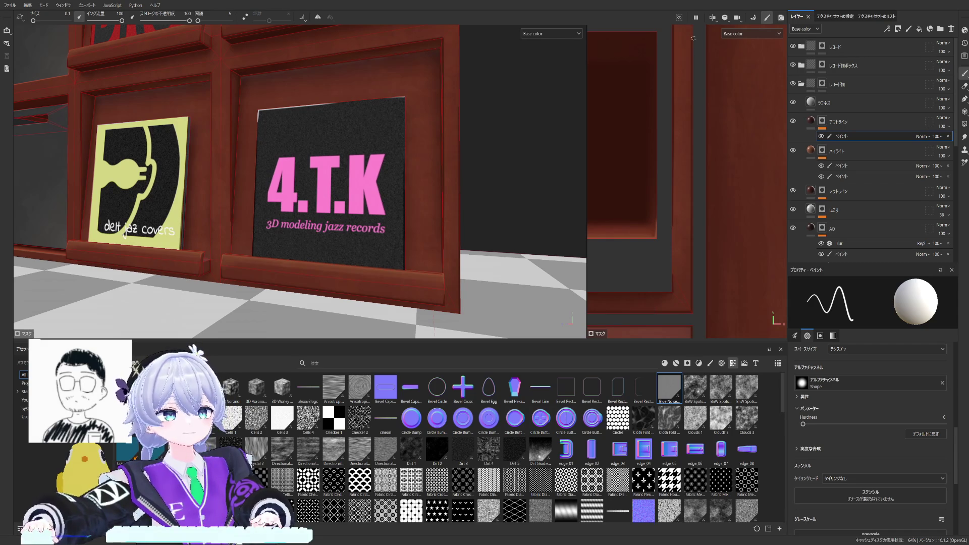
pyautogui.moveTo(689, 40); pyautogui.dragTo(666, 256, button='middle')
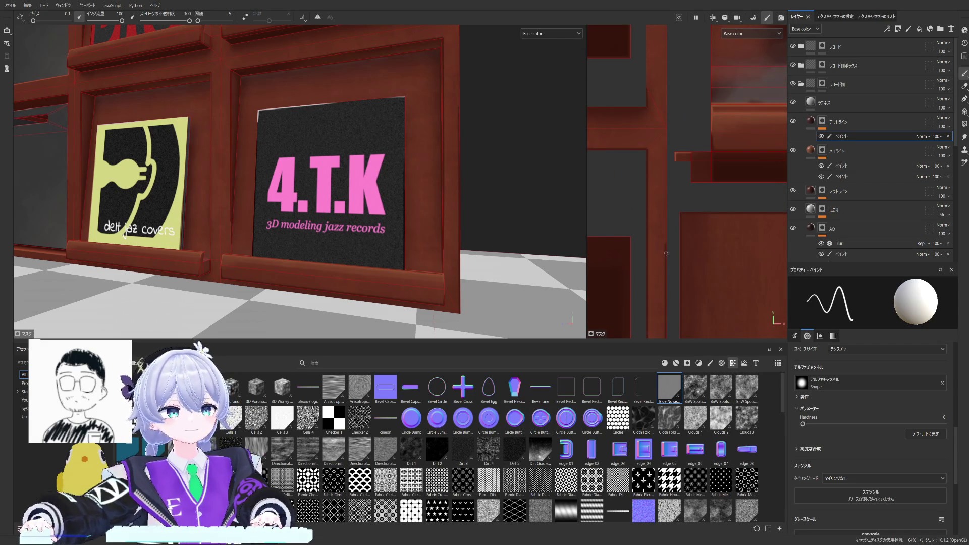
pyautogui.keyDown('alt'); pyautogui.moveTo(402, 167); pyautogui.dragTo(299, 217); pyautogui.keyUp('alt')
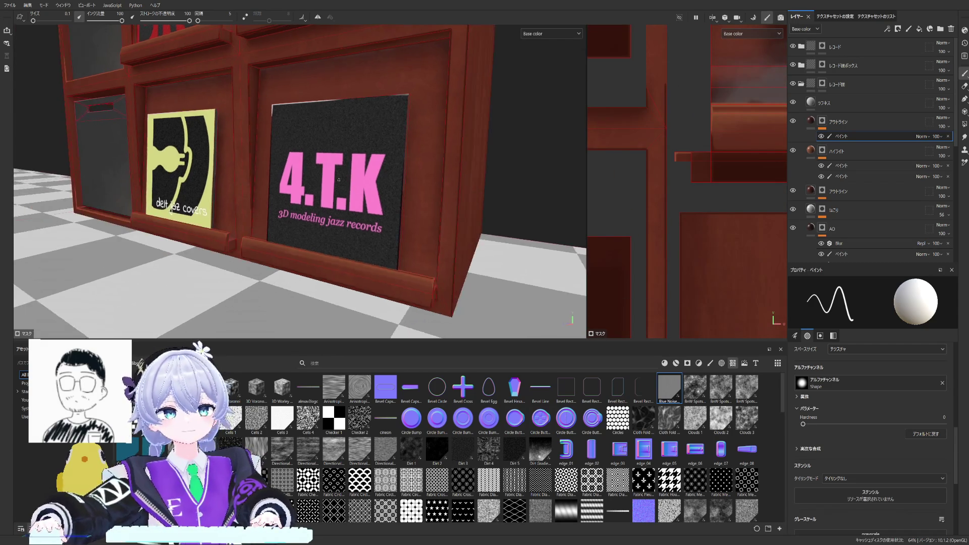
pyautogui.keyDown('alt'); pyautogui.moveTo(338, 184); pyautogui.dragTo(424, 189); pyautogui.keyUp('alt')
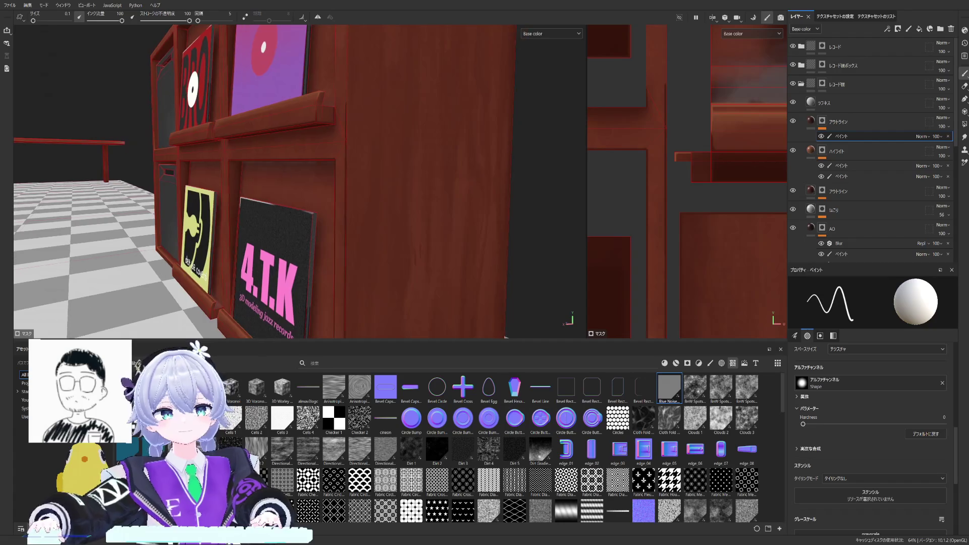
pyautogui.moveTo(718, 147); pyautogui.dragTo(695, 175, button='middle')
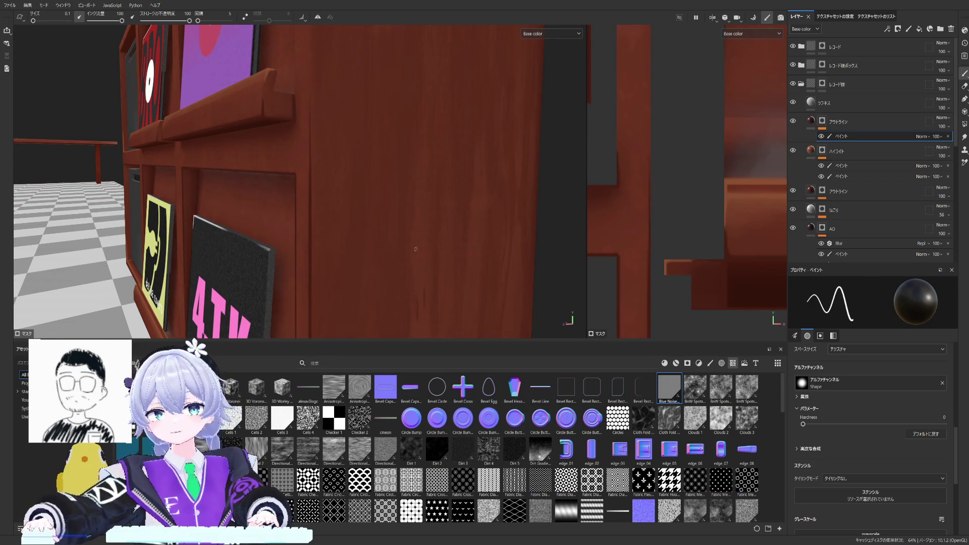
pyautogui.scroll(-6, 302, 154)
pyautogui.moveTo(301, 153)
pyautogui.keyDown('alt'); pyautogui.mouseDown()
pyautogui.moveTo(283, 186)
pyautogui.moveTo(425, 216)
pyautogui.moveTo(377, 165)
pyautogui.moveTo(292, 193)
pyautogui.moveTo(215, 120)
pyautogui.moveTo(235, 194)
pyautogui.moveTo(250, 189)
pyautogui.mouseUp(); pyautogui.keyUp('alt')
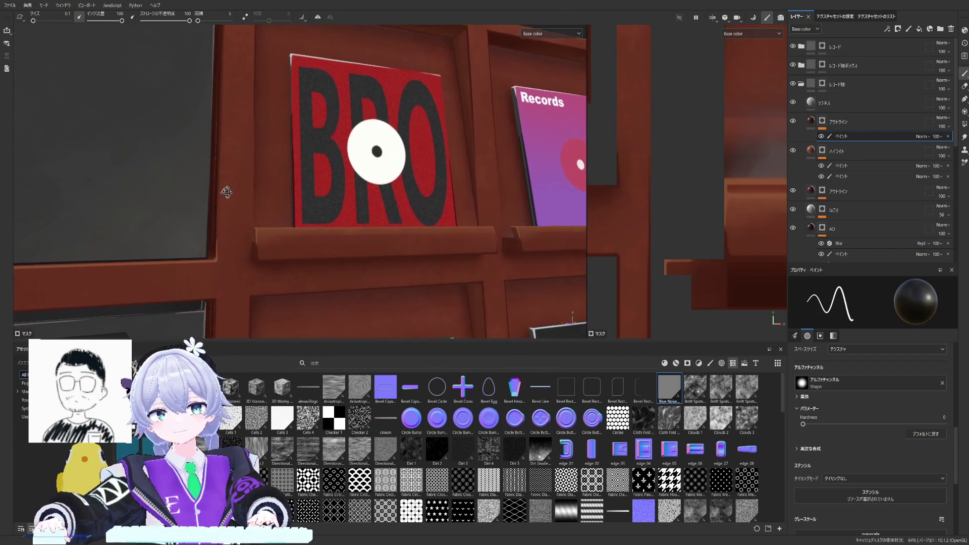
pyautogui.scroll(-2, 850, 149)
pyautogui.scroll(-2, 850, 149)
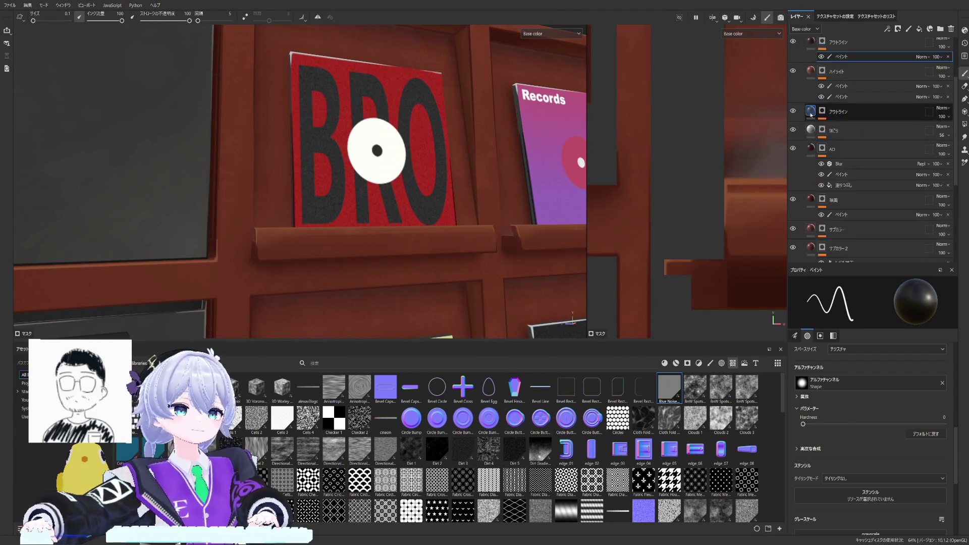
pyautogui.scroll(-2, 832, 167)
pyautogui.scroll(-2, 819, 202)
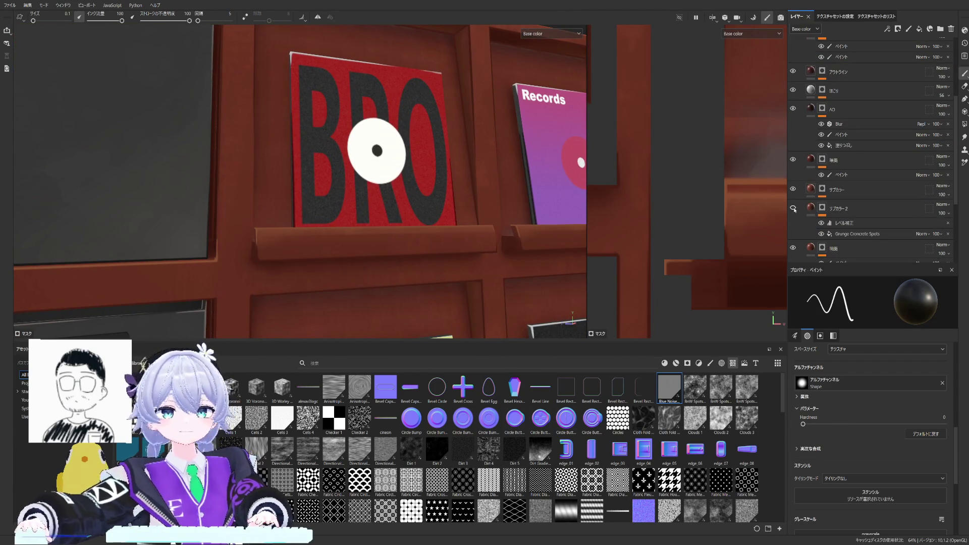
# Preview the Grunge Wood Soft masks of the サブカラー layers and return to the base colour view.
pyautogui.click(822, 207)
pyautogui.click(823, 189)
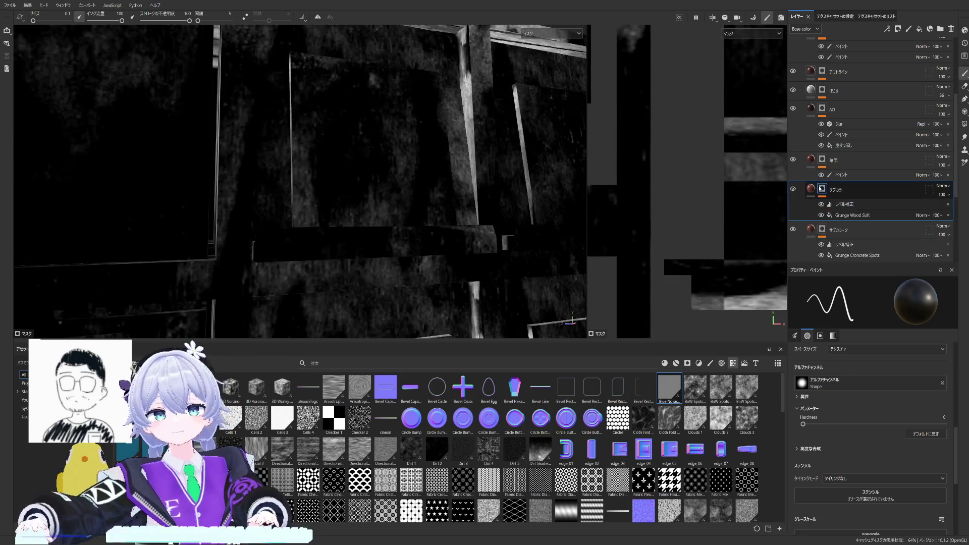
pyautogui.click(822, 229)
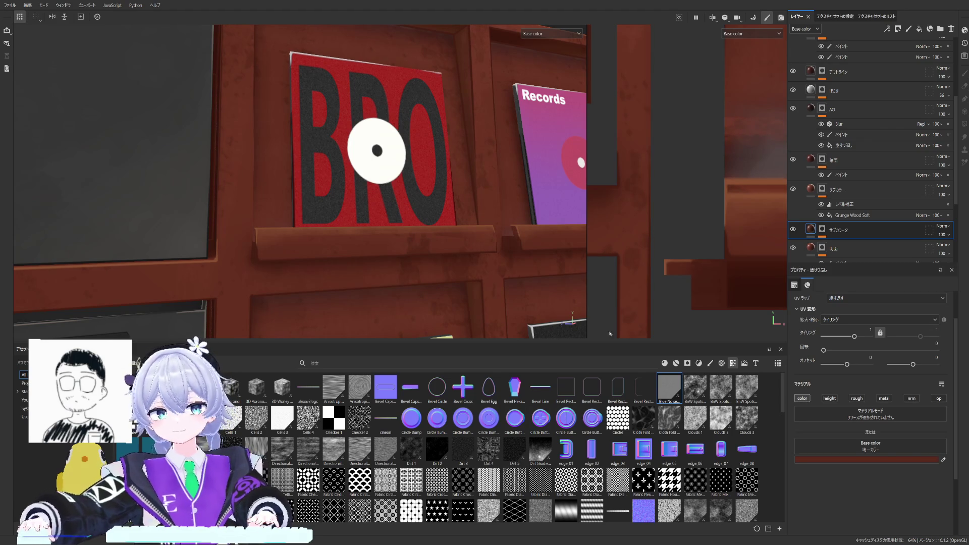
pyautogui.scroll(-3, 458, 228)
pyautogui.scroll(4, 458, 228)
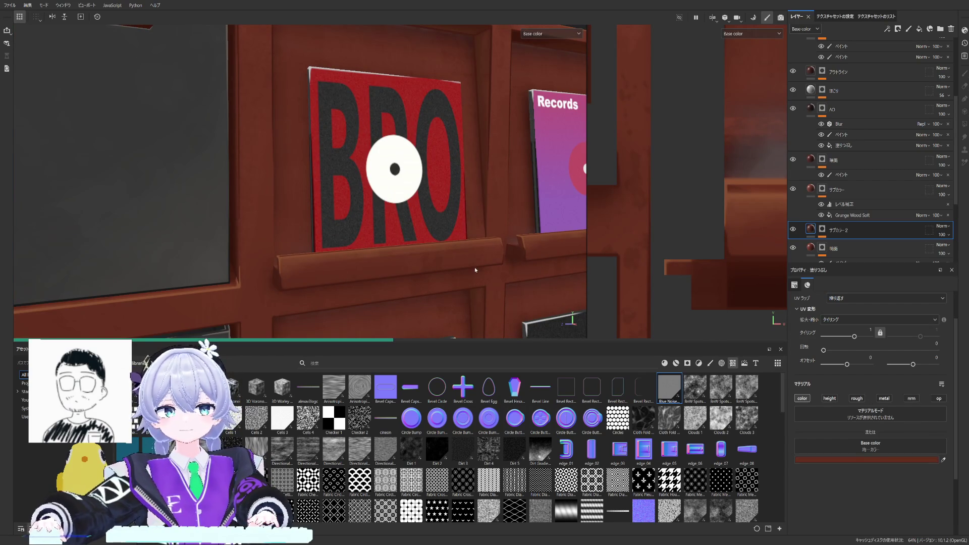
# Zoom close to the BRO record on the shelf and display the サブカラー2 grunge concrete spots mask.
pyautogui.moveTo(474, 267)
pyautogui.keyDown('alt'); pyautogui.mouseDown()
pyautogui.moveTo(525, 270)
pyautogui.moveTo(455, 189)
pyautogui.mouseUp(); pyautogui.keyUp('alt')
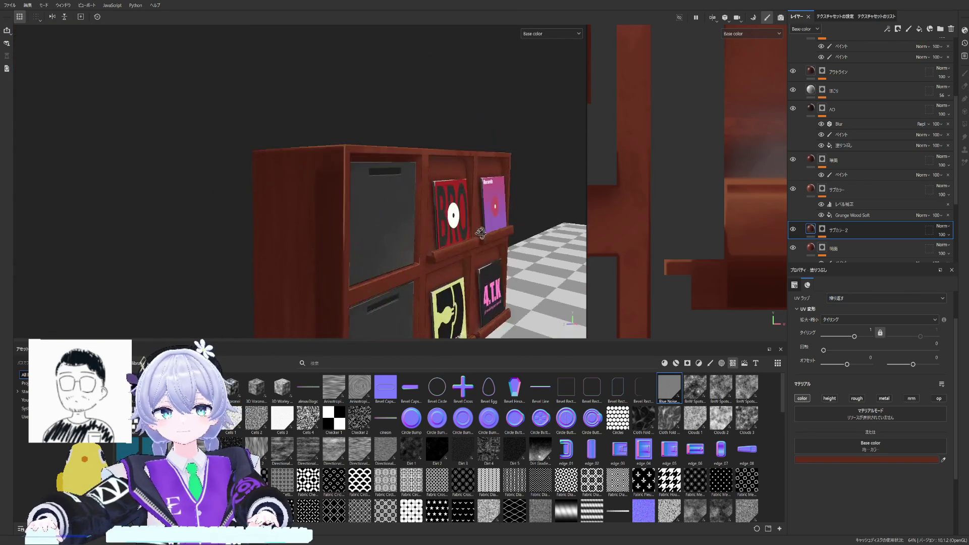
pyautogui.scroll(3, 421, 135)
pyautogui.keyDown('alt'); pyautogui.moveTo(419, 134); pyautogui.dragTo(422, 151); pyautogui.keyUp('alt')
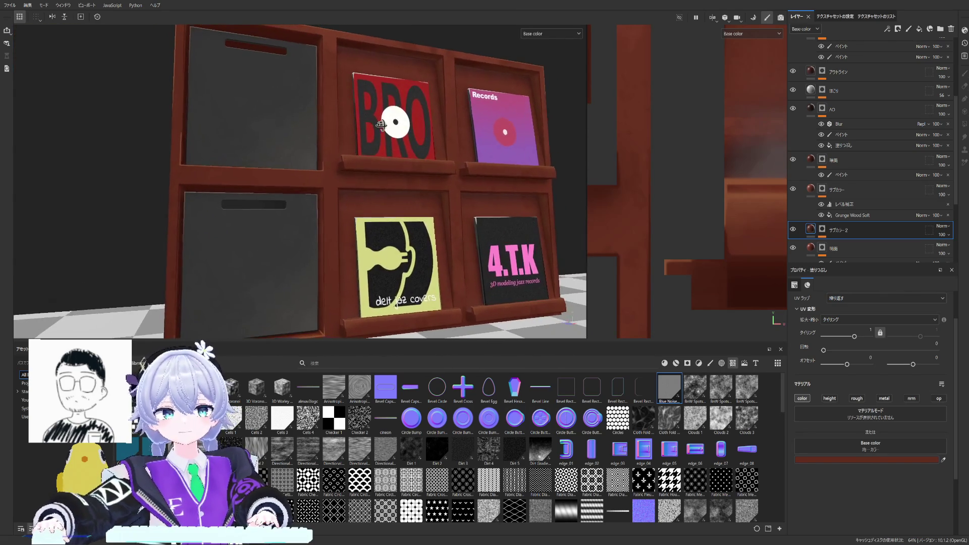
pyautogui.scroll(4, 424, 177)
pyautogui.moveTo(424, 177); pyautogui.dragTo(626, 180, button='middle')
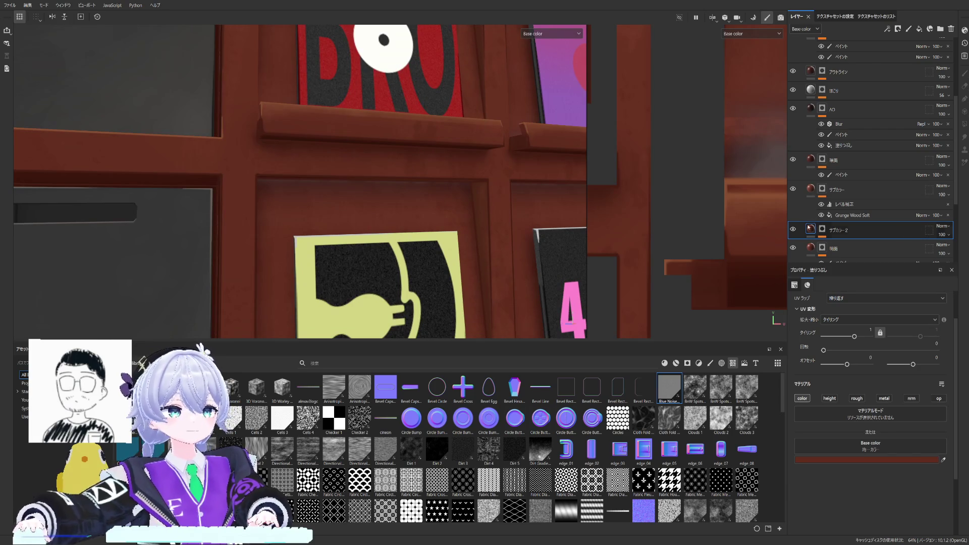
pyautogui.click(822, 229)
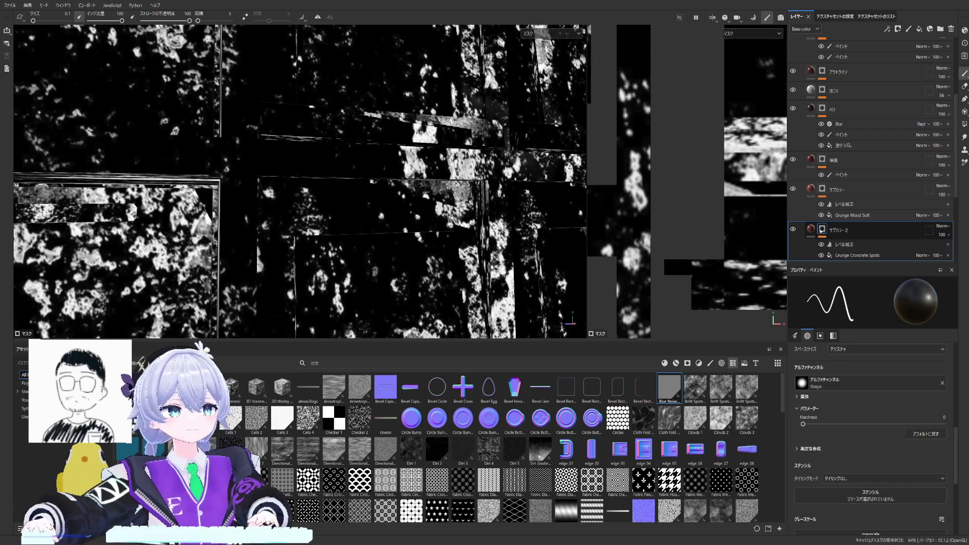
# Pull the Levels input white slider left on the サブカラー2 mask to spread its colour variation.
pyautogui.click(845, 244)
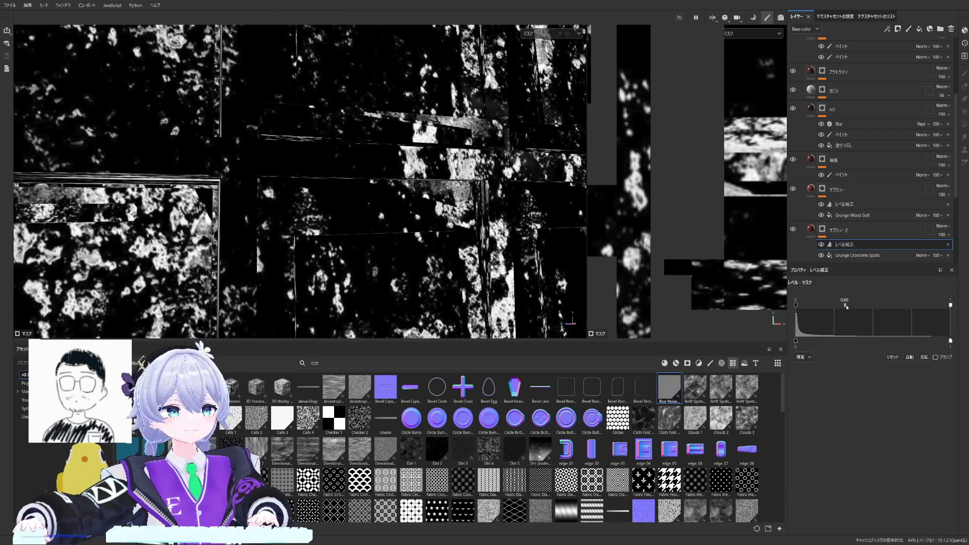
pyautogui.moveTo(835, 303); pyautogui.dragTo(812, 303)
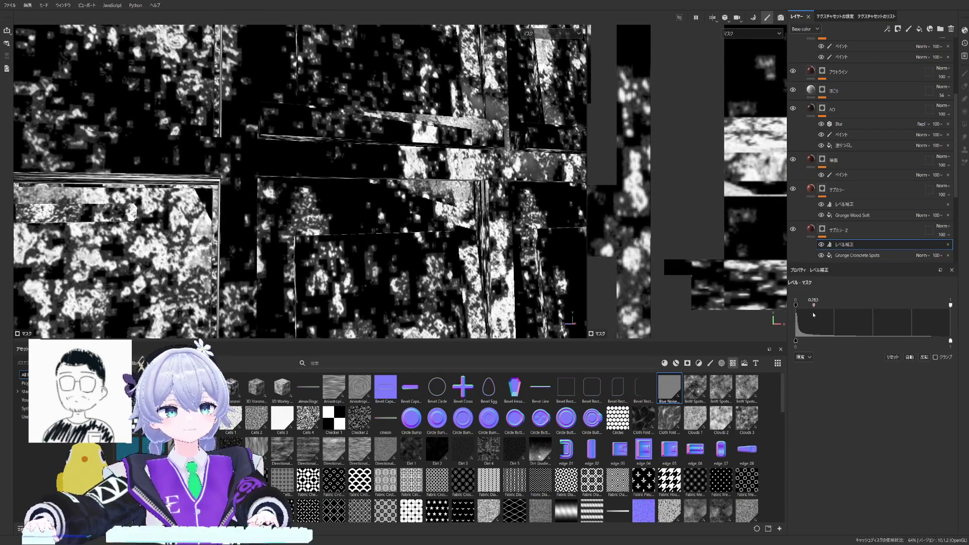
pyautogui.click(837, 189)
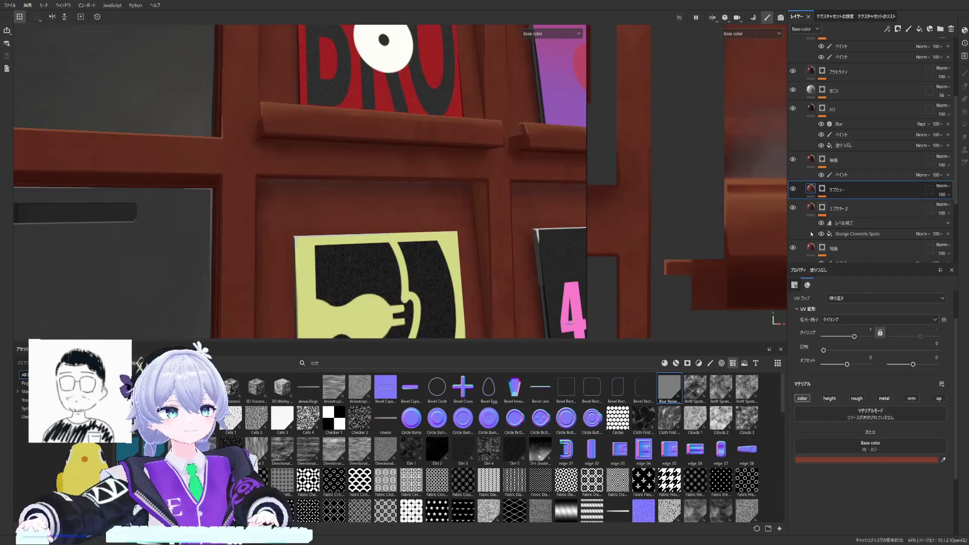
# Review the result around the shelf and expand the サブカラー2 layer's effects.
pyautogui.moveTo(654, 187)
pyautogui.mouseDown(button='middle')
pyautogui.moveTo(440, 146)
pyautogui.moveTo(780, 238)
pyautogui.mouseUp(button='middle')
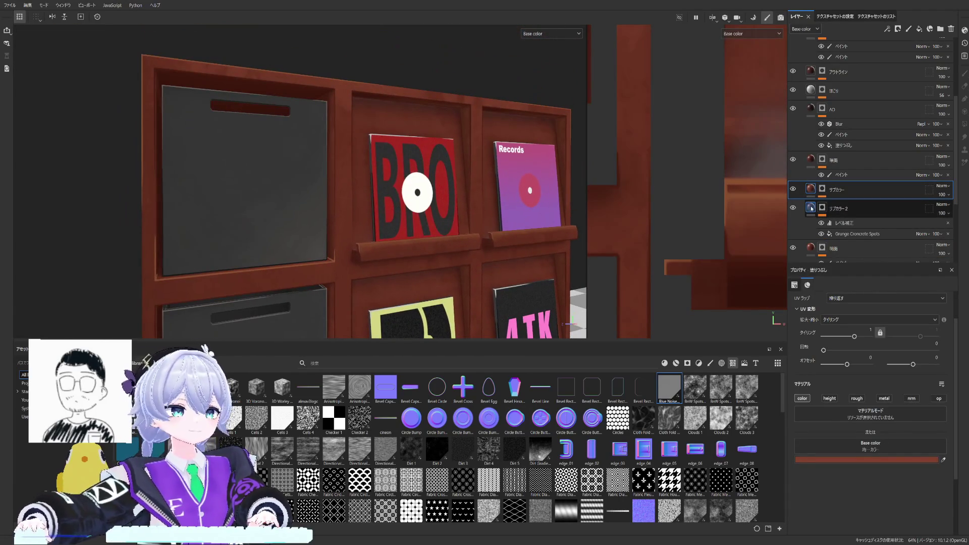
pyautogui.click(840, 209)
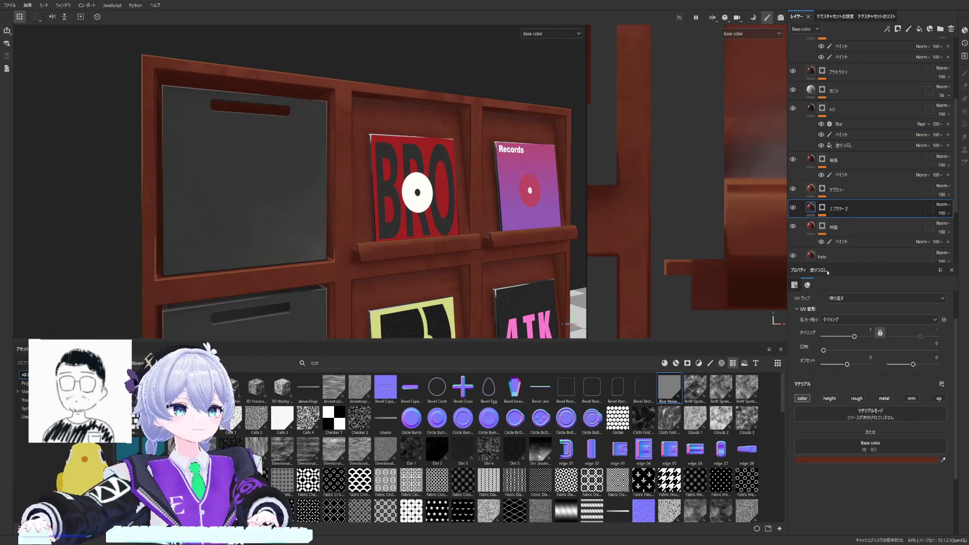
pyautogui.click(841, 207)
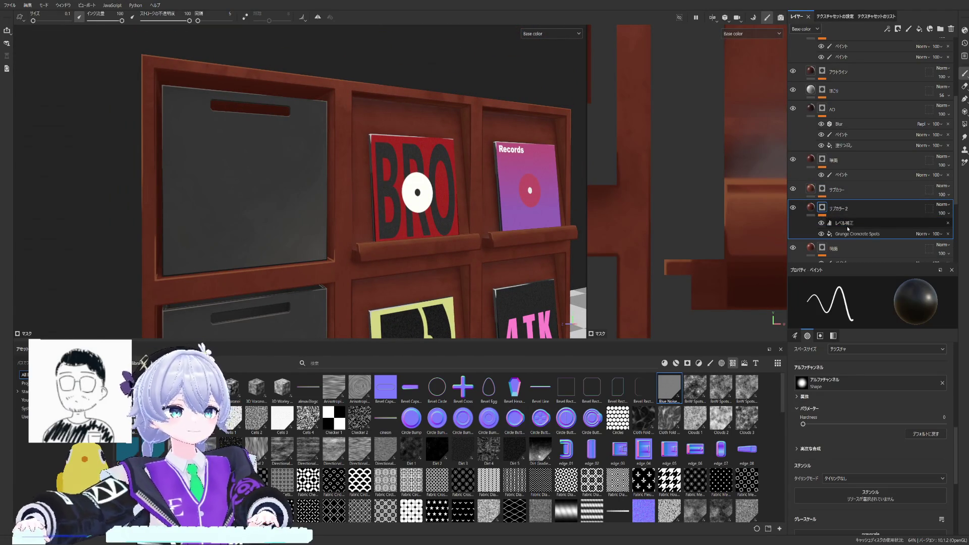
pyautogui.click(855, 233)
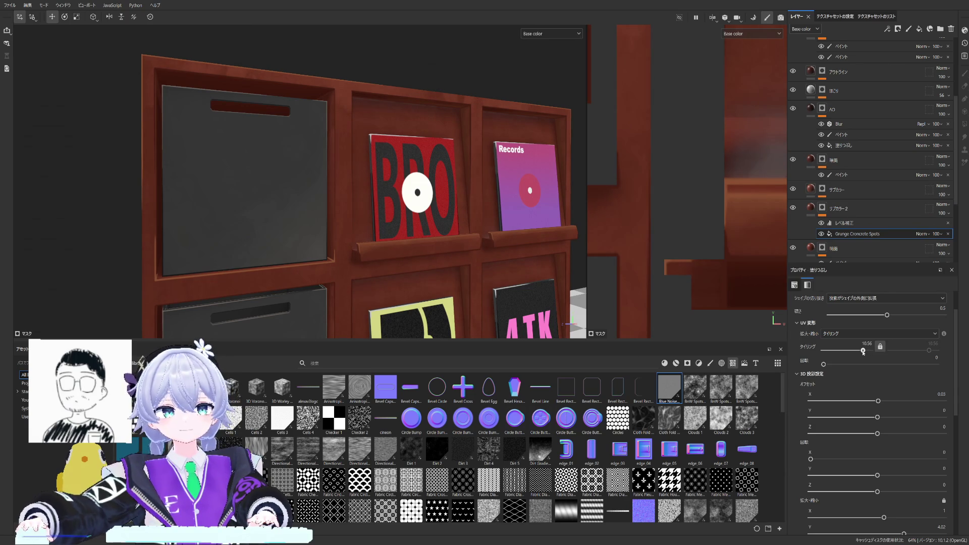
pyautogui.moveTo(378, 228)
pyautogui.keyDown('alt'); pyautogui.mouseDown()
pyautogui.moveTo(497, 289)
pyautogui.moveTo(414, 188)
pyautogui.mouseUp(); pyautogui.keyUp('alt')
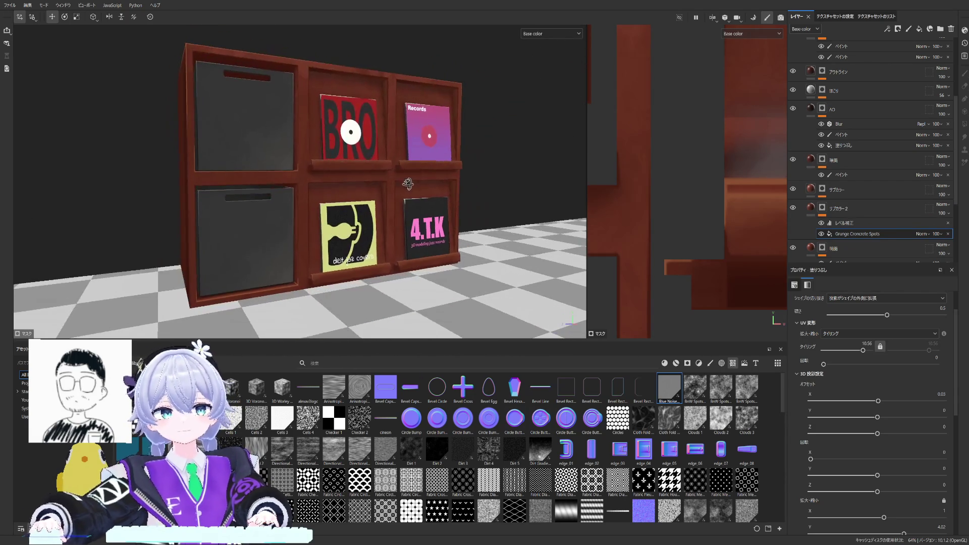
pyautogui.scroll(5, 415, 188)
pyautogui.moveTo(391, 154)
pyautogui.keyDown('alt'); pyautogui.mouseDown()
pyautogui.moveTo(414, 183)
pyautogui.moveTo(491, 187)
pyautogui.moveTo(402, 206)
pyautogui.moveTo(366, 185)
pyautogui.mouseUp(); pyautogui.keyUp('alt')
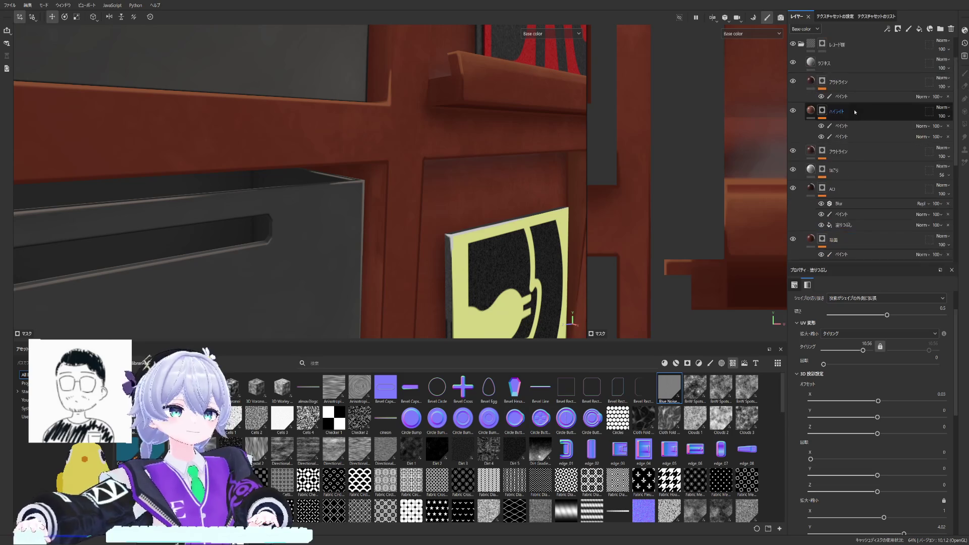
pyautogui.scroll(3, 870, 151)
pyautogui.click(870, 150)
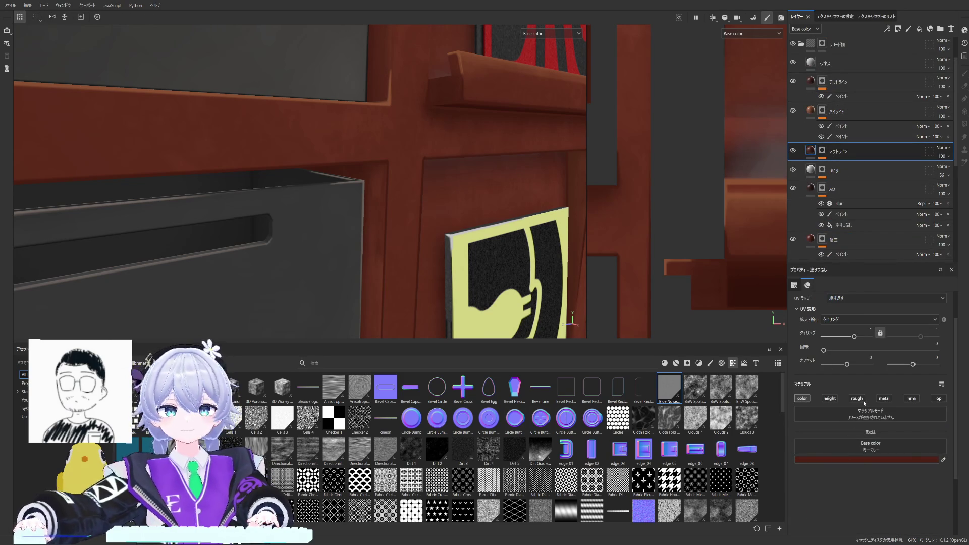
pyautogui.moveTo(378, 190)
pyautogui.keyDown('alt'); pyautogui.mouseDown()
pyautogui.moveTo(471, 280)
pyautogui.moveTo(373, 220)
pyautogui.moveTo(210, 201)
pyautogui.moveTo(378, 189)
pyautogui.mouseUp(); pyautogui.keyUp('alt')
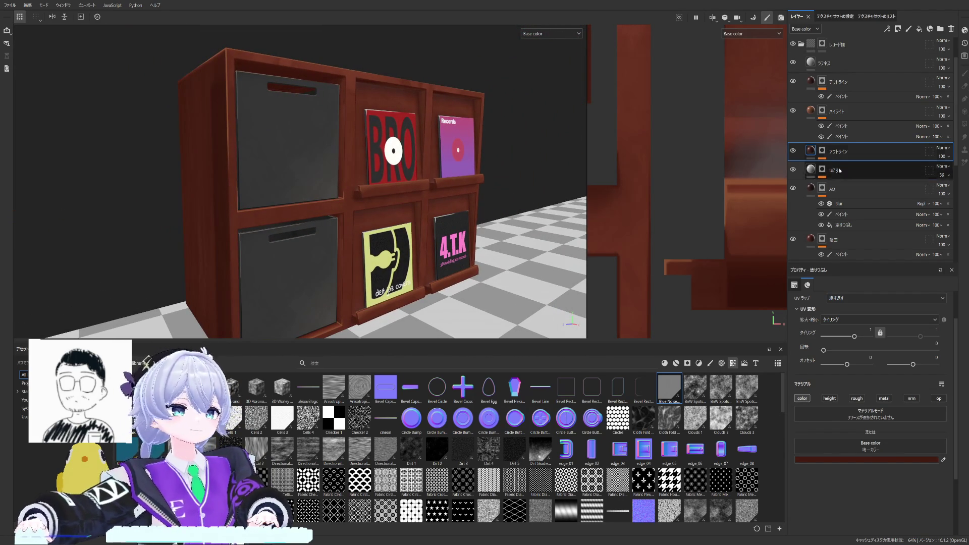
pyautogui.scroll(3, 857, 146)
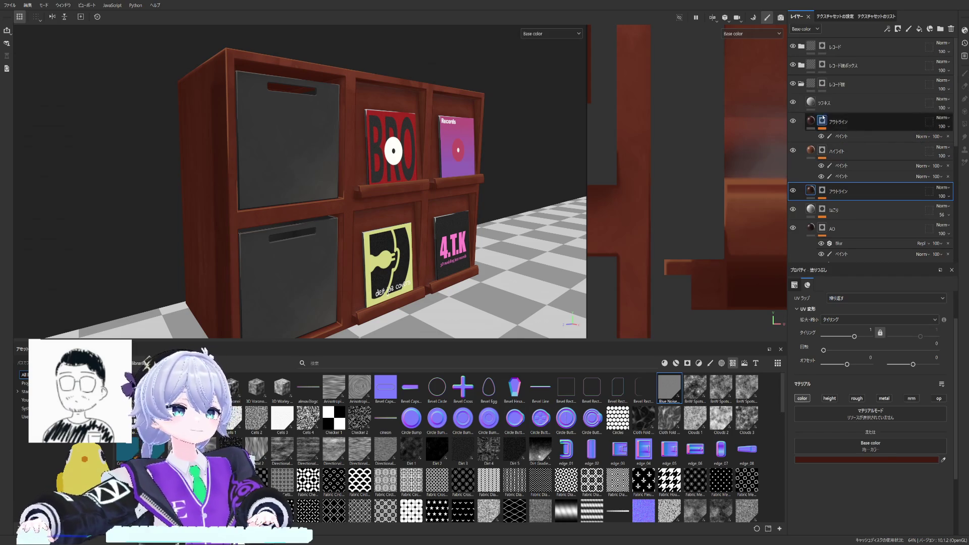
# Expand the レコード folder, toggle a record layer to identify it, and select the 円盤 white disc fill layer.
pyautogui.click(802, 85)
pyautogui.click(802, 47)
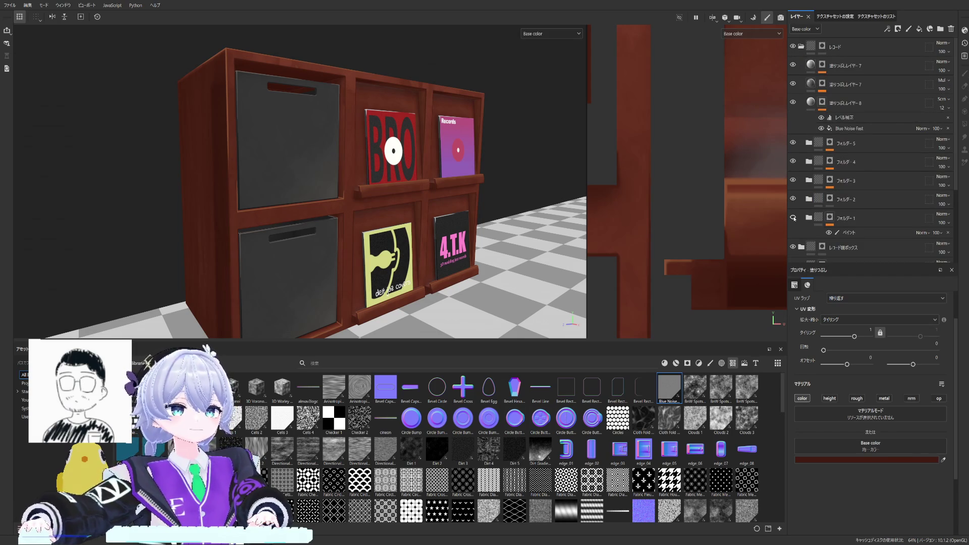
pyautogui.click(794, 217)
pyautogui.scroll(-3, 871, 152)
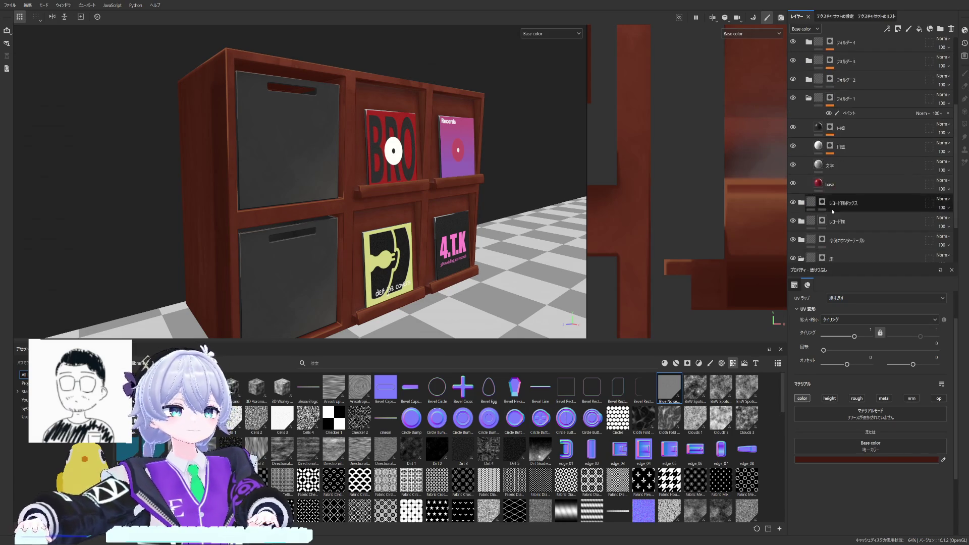
pyautogui.click(871, 146)
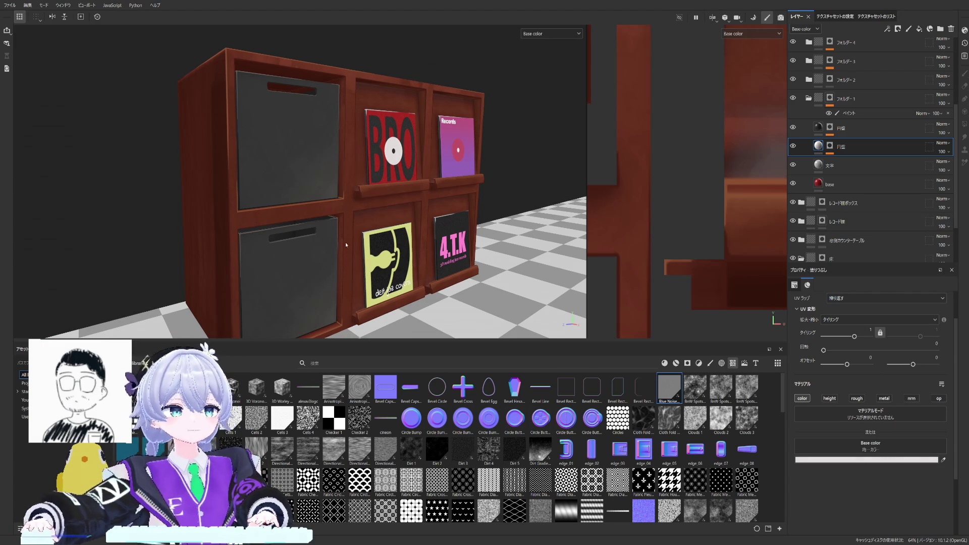
pyautogui.moveTo(526, 243)
pyautogui.keyDown('alt'); pyautogui.mouseDown()
pyautogui.moveTo(265, 177)
pyautogui.moveTo(251, 160)
pyautogui.moveTo(289, 206)
pyautogui.moveTo(324, 220)
pyautogui.moveTo(313, 214)
pyautogui.mouseUp(); pyautogui.keyUp('alt')
pyautogui.scroll(-3, 250, 159)
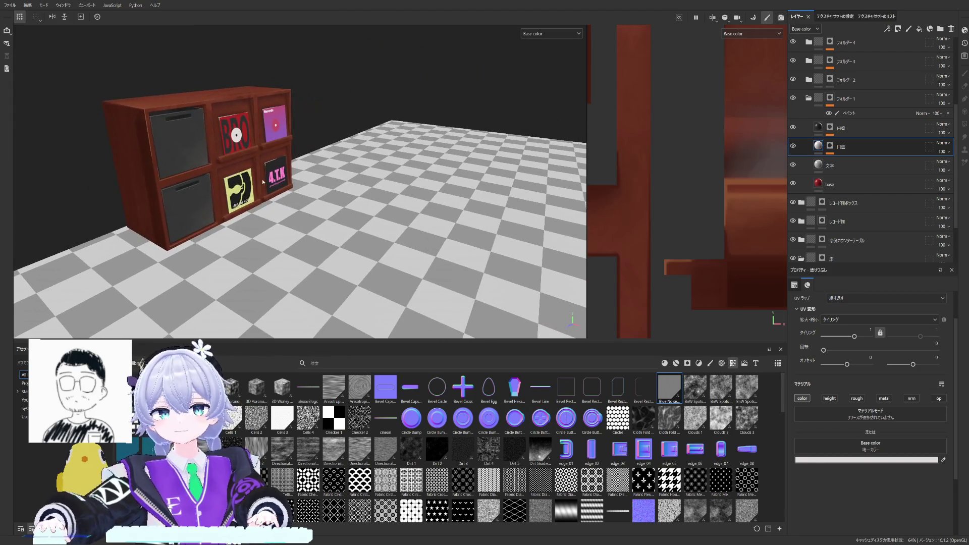
pyautogui.scroll(3, 304, 212)
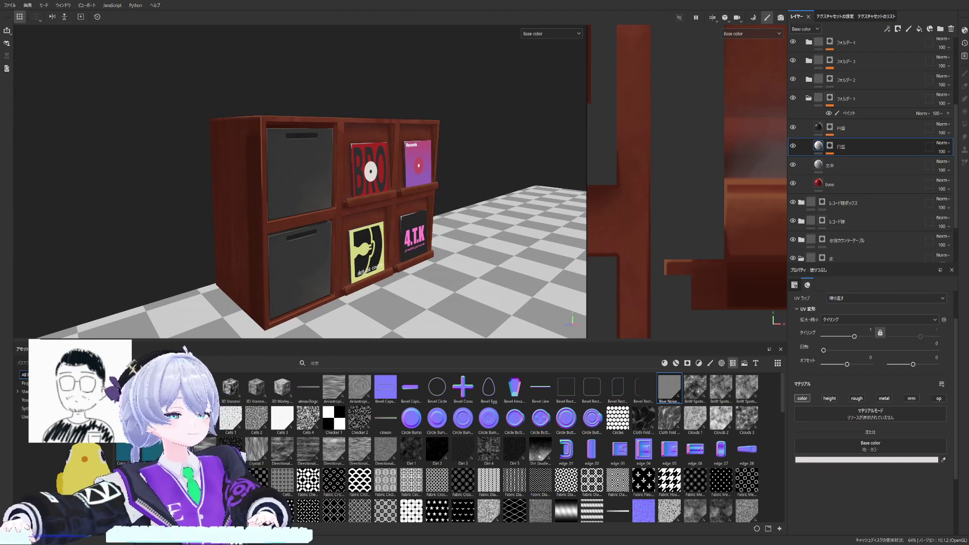